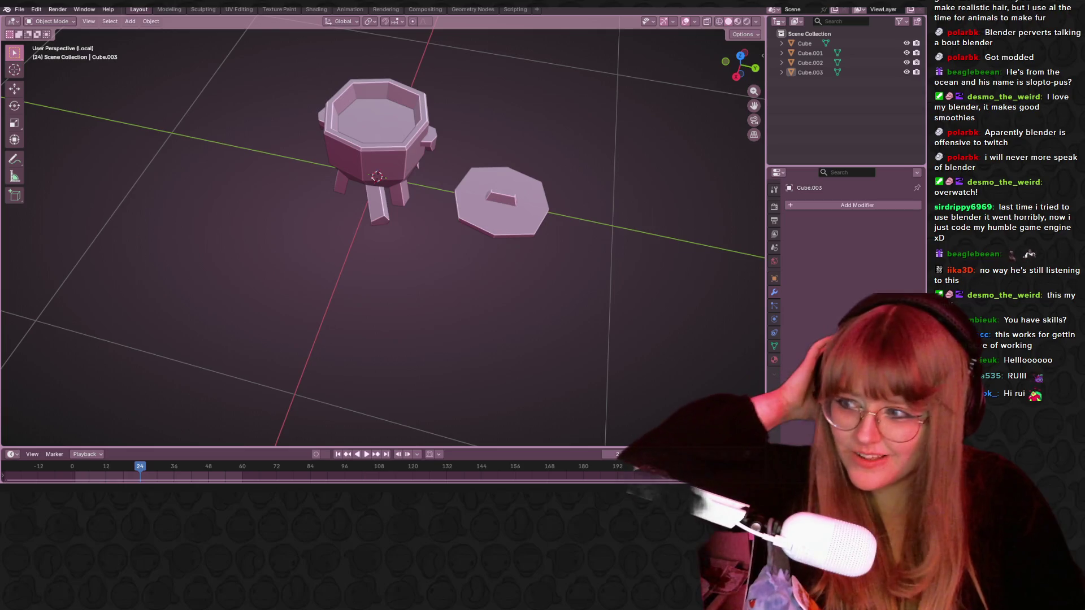
Orbit to a lower, closer angle on the legged cauldron and its slotted lid.
key(XF86AudioLowerVolume)
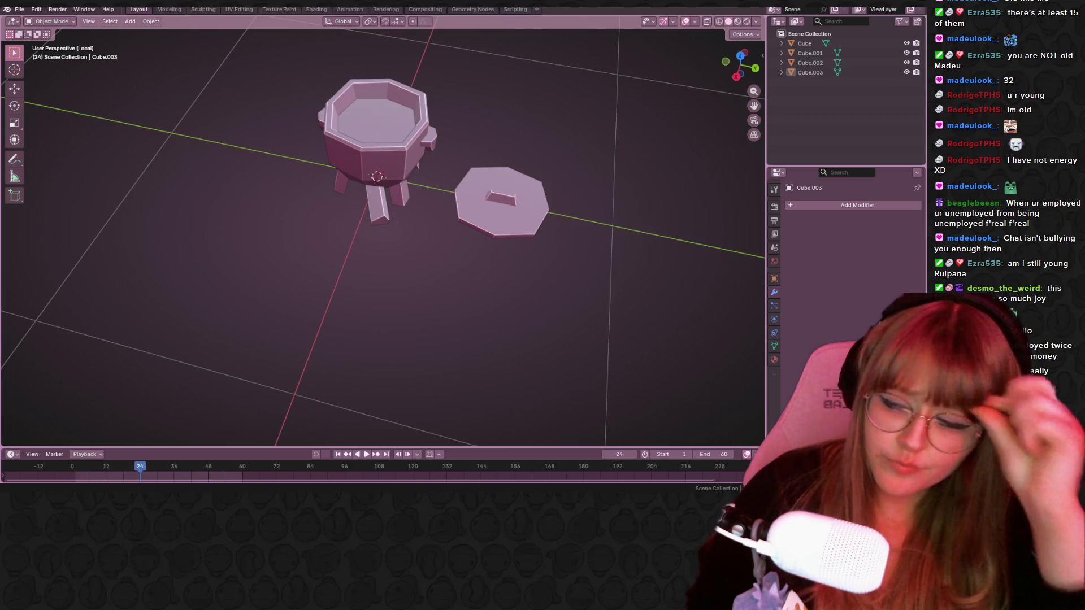
mouse_move(705, 175)
middle_down()
mouse_move(26, 168)
mouse_move(424, 407)
mouse_move(633, 372)
mouse_move(418, 317)
mouse_move(756, 265)
mouse_move(516, 257)
mouse_move(561, 184)
mouse_move(557, 169)
mouse_move(530, 192)
mouse_move(576, 226)
mouse_move(441, 202)
mouse_move(674, 280)
mouse_move(527, 240)
mouse_move(28, 225)
mouse_move(489, 244)
mouse_move(667, 189)
mouse_move(469, 142)
mouse_move(582, 149)
mouse_move(407, 136)
mouse_move(499, 237)
mouse_move(722, 235)
mouse_move(392, 291)
mouse_move(374, 271)
middle_up()
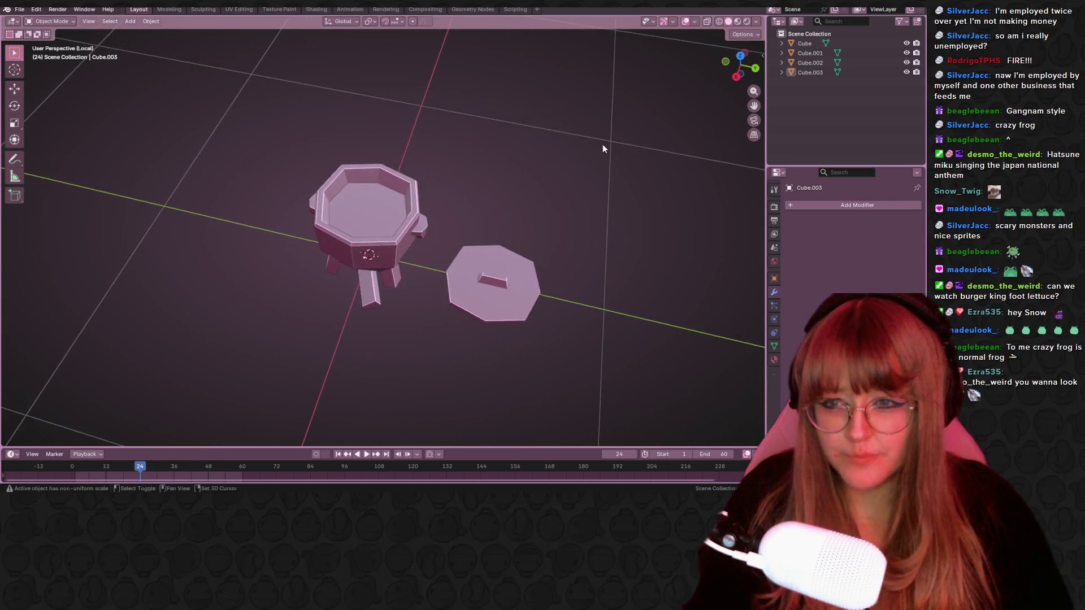
scroll(605, 146, up, 3)
mouse_move(702, 117)
middle_down()
mouse_move(516, 172)
mouse_move(351, 157)
mouse_move(359, 290)
middle_up()
click(459, 244)
mouse_move(459, 245)
middle_down()
mouse_move(477, 374)
mouse_move(386, 338)
middle_up()
mouse_move(506, 362)
middle_down()
mouse_move(497, 274)
mouse_move(528, 295)
mouse_move(643, 283)
mouse_move(635, 300)
mouse_move(622, 295)
middle_up()
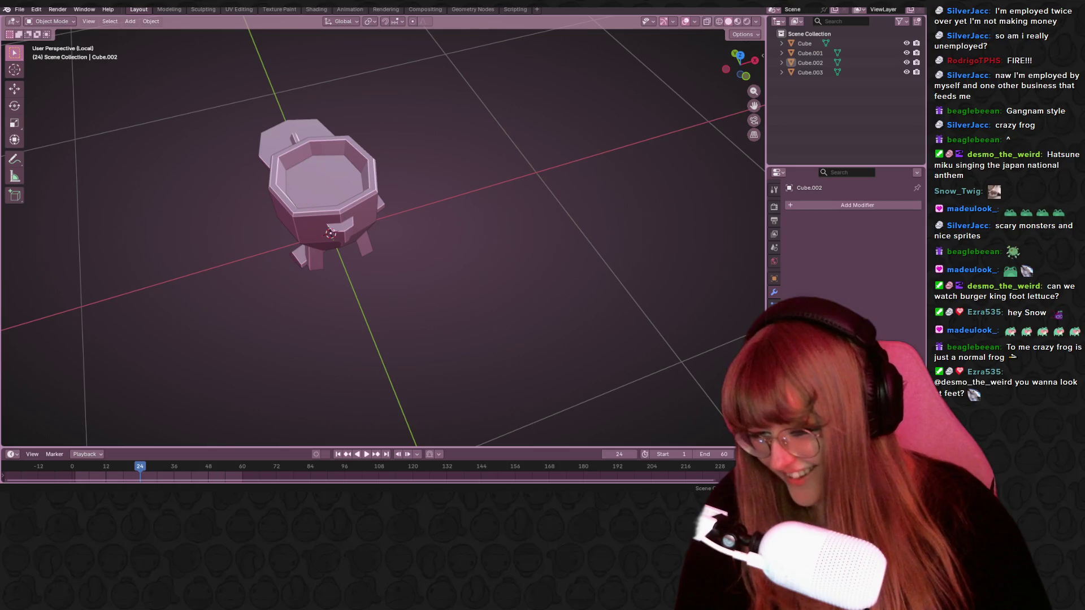
mouse_move(246, 490)
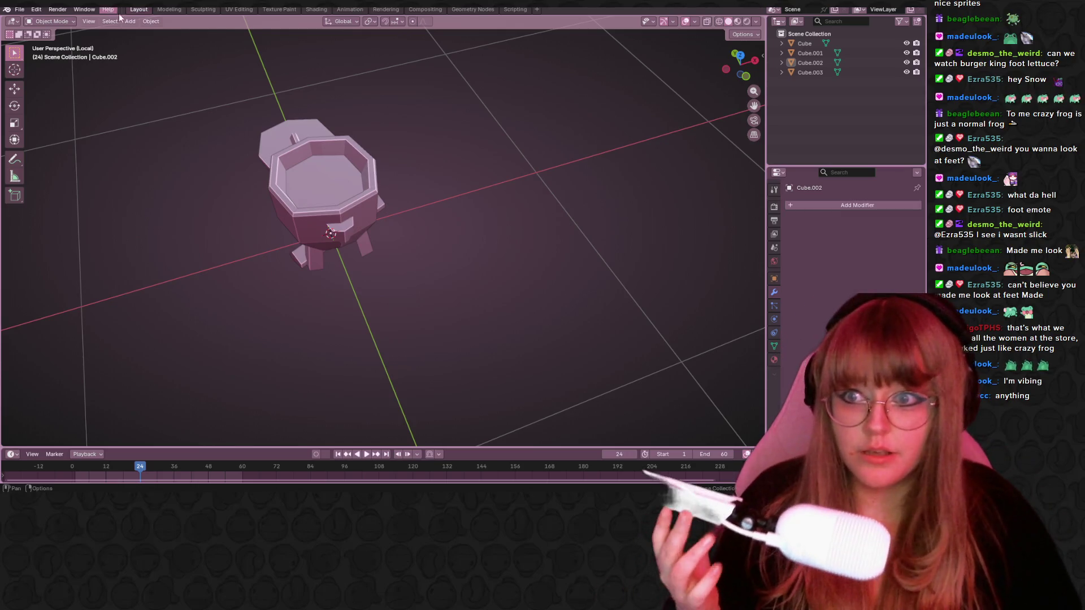
mouse_move(665, 102)
middle_down()
mouse_move(530, 311)
mouse_move(564, 188)
mouse_move(518, 177)
mouse_move(497, 152)
mouse_move(330, 195)
middle_up()
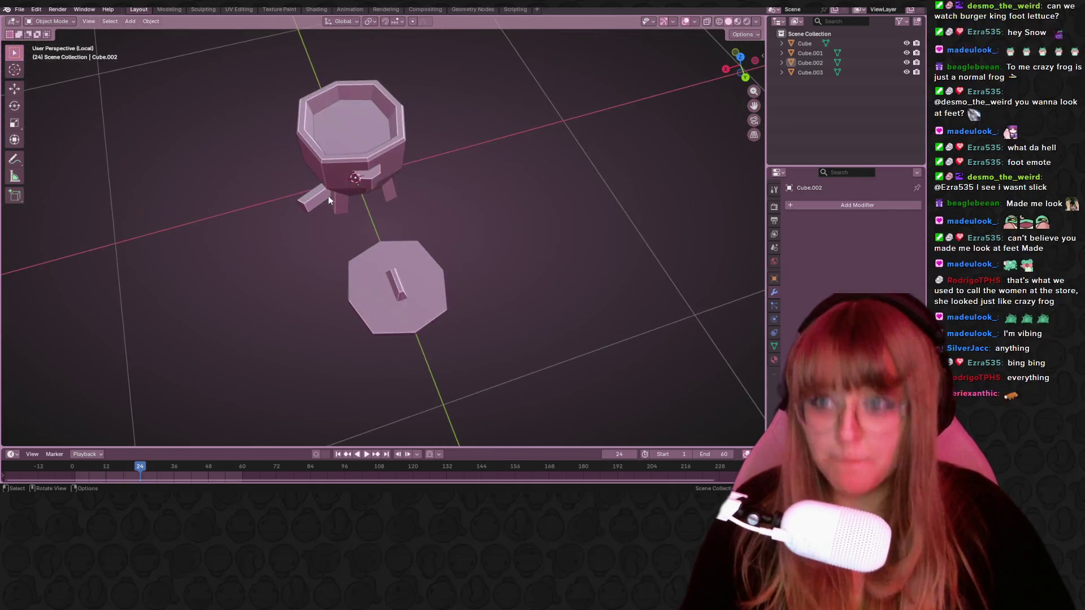
shift+middle_drag(441, 92, 436, 121)
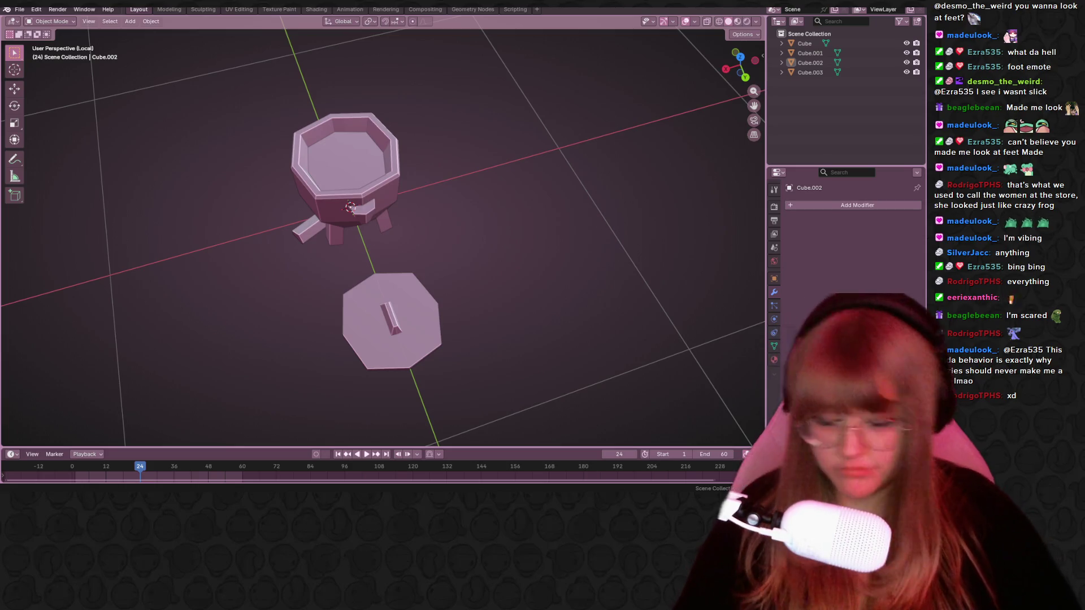
Orbit to an oblique view of the pot and lid, then bring up the Add > Mesh submenu.
mouse_move(127, 140)
middle_down()
mouse_move(242, 145)
mouse_move(371, 226)
mouse_move(507, 111)
mouse_move(429, 76)
mouse_move(537, 104)
mouse_move(541, 83)
mouse_move(659, 202)
middle_up()
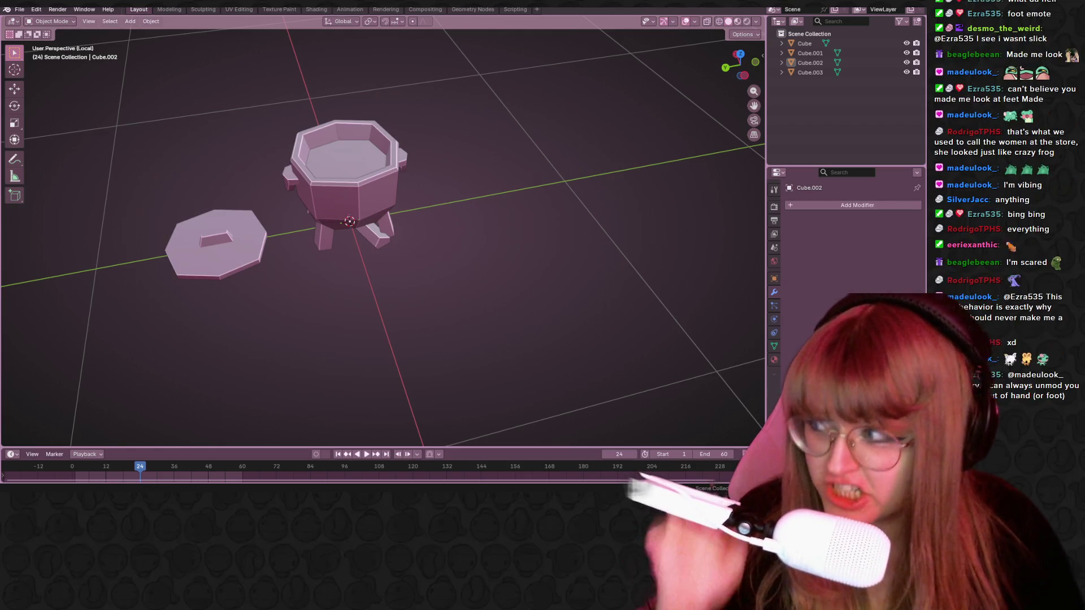
key(XF86AudioLowerVolume)
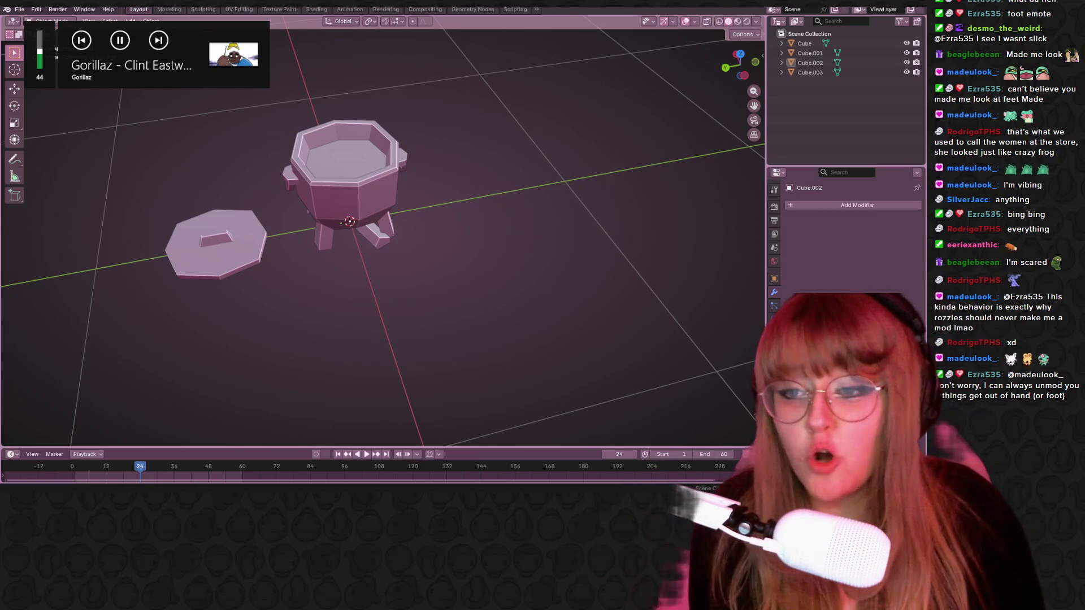
mouse_move(481, 159)
middle_down()
mouse_move(488, 143)
mouse_move(412, 168)
middle_up()
click(406, 164)
click(533, 103)
mouse_move(533, 103)
middle_down()
mouse_move(401, 209)
mouse_move(368, 298)
mouse_move(252, 473)
middle_up()
mouse_move(498, 306)
middle_down()
mouse_move(611, 212)
mouse_move(598, 262)
middle_up()
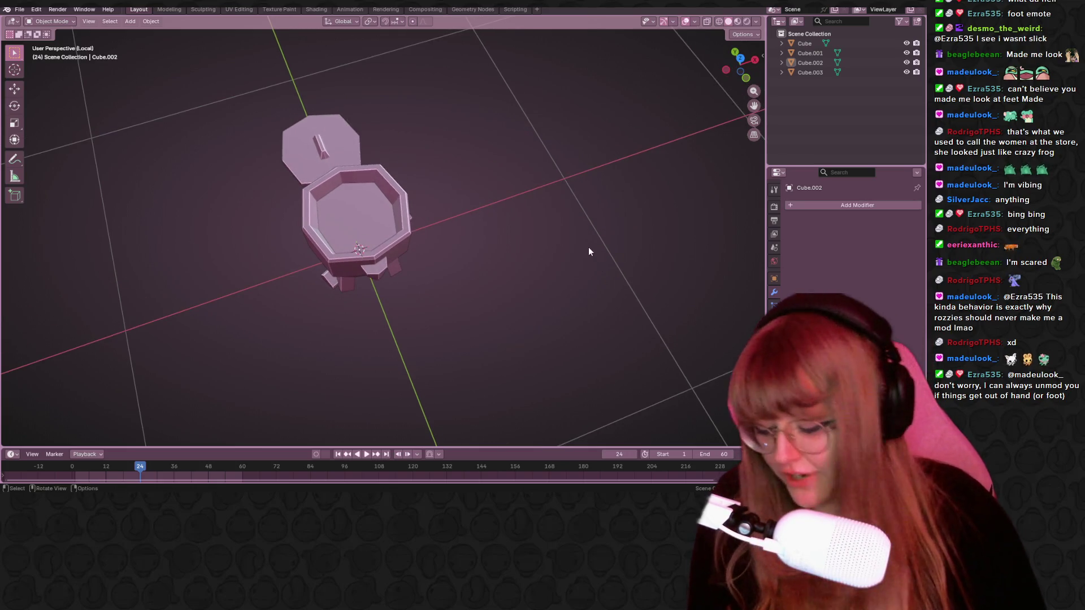
key(shift+a)
mouse_move(582, 246)
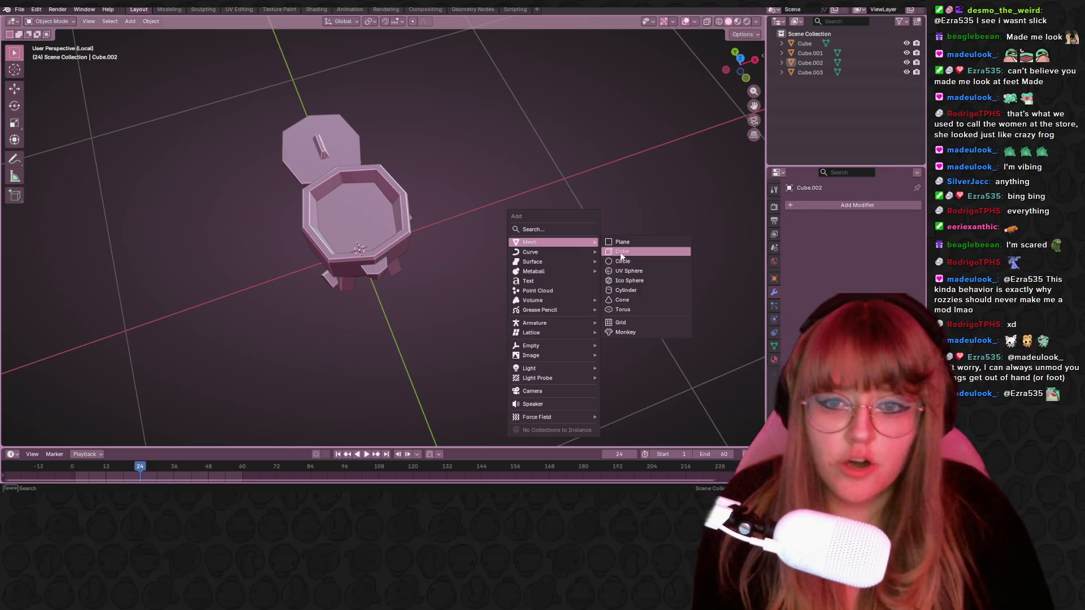
Add a cube, place it to the right of the cauldron and scale it down.
click(621, 252)
click(746, 78)
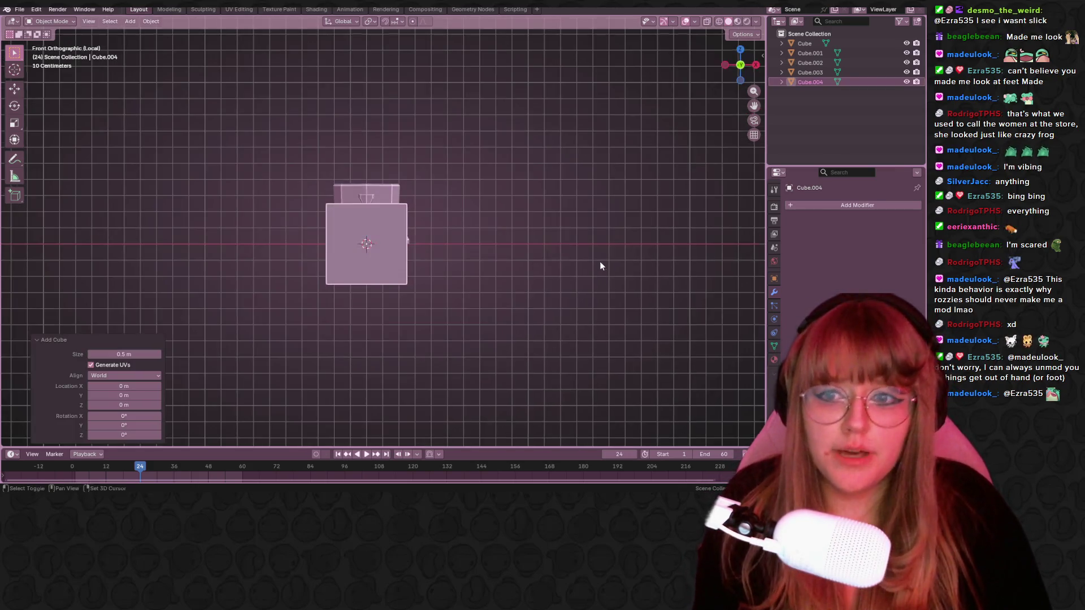
key(g)
click(553, 185)
key(s)
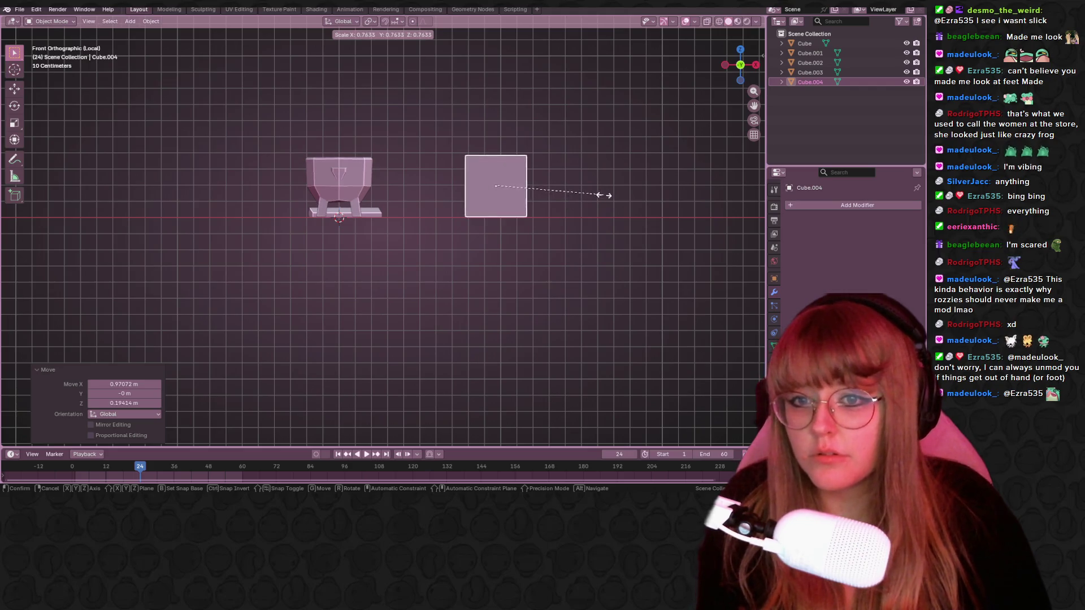
click(608, 194)
mouse_move(608, 194)
middle_down()
mouse_move(603, 244)
mouse_move(517, 295)
middle_up()
In Edit Mode, shrink the cube's mesh by 0.182, then by 0.570, in top view.
key(Tab)
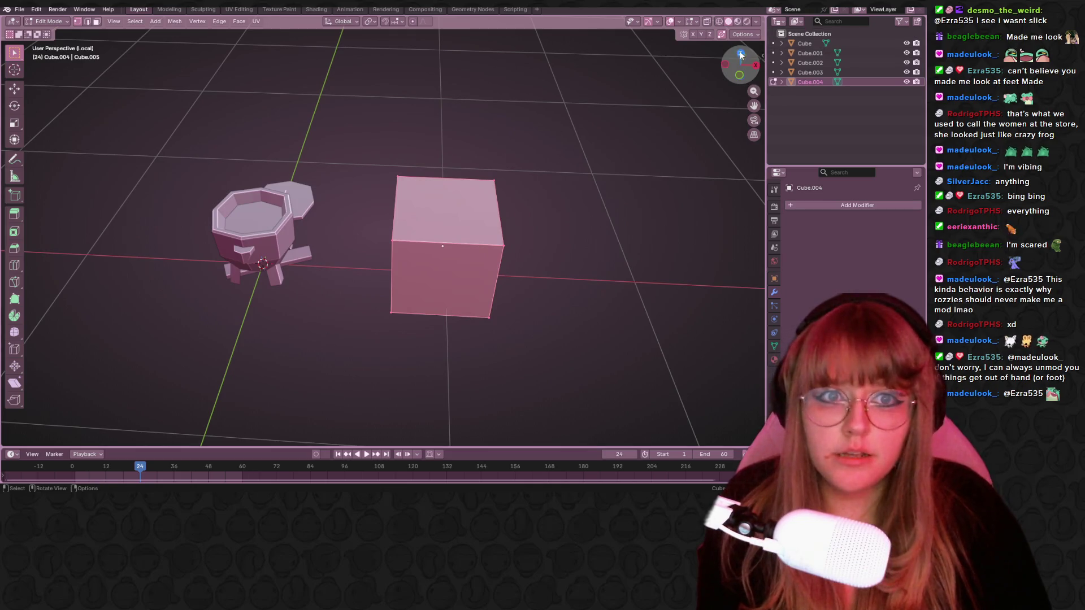
click(740, 54)
key(s)
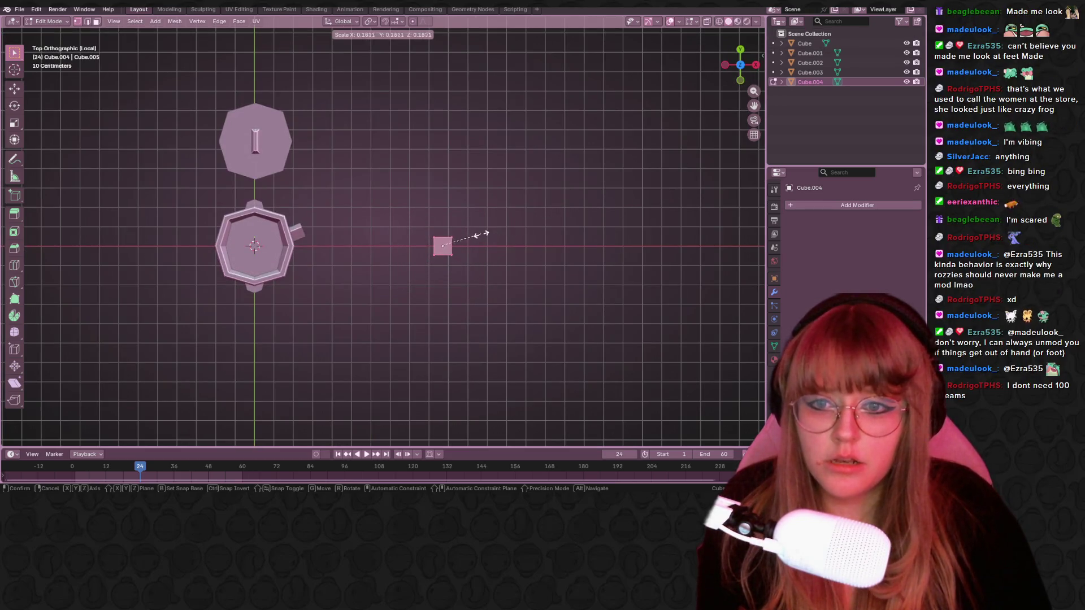
click(484, 233)
scroll(501, 235, up, 5)
key(s)
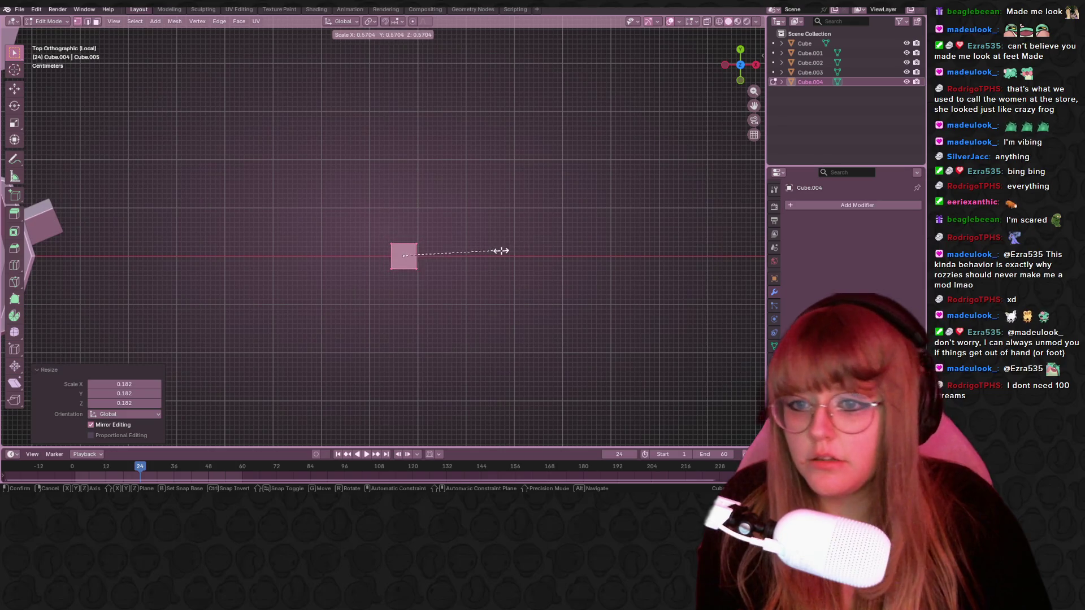
click(499, 248)
scroll(536, 241, up, 2)
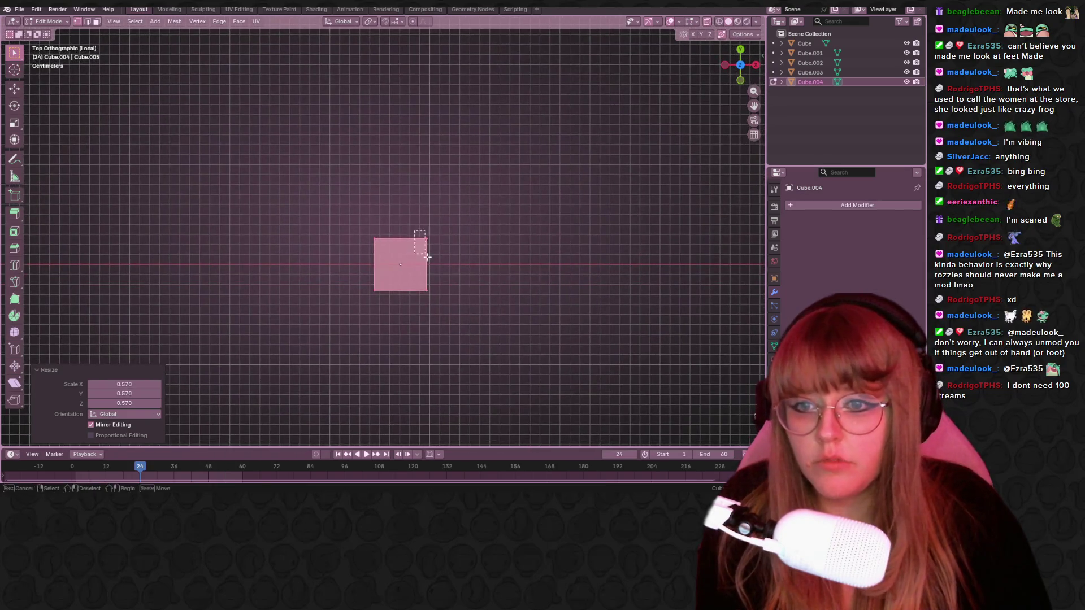
Move the top-right, bottom-left and one more corner vertex to skew the block off-square.
click(428, 238)
key(g)
click(375, 239)
key(g)
click(384, 249)
drag(339, 276, 388, 312)
key(g)
click(425, 292)
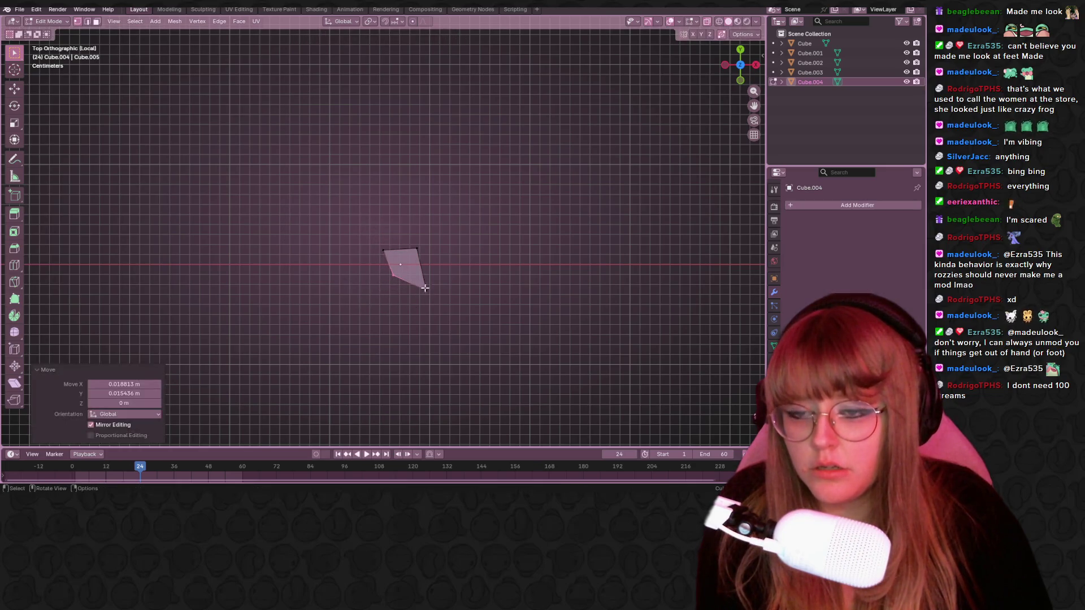
key(g)
click(450, 283)
mouse_move(450, 283)
middle_down()
mouse_move(470, 242)
mouse_move(455, 199)
mouse_move(373, 206)
mouse_move(371, 187)
mouse_move(559, 143)
middle_up()
click(741, 65)
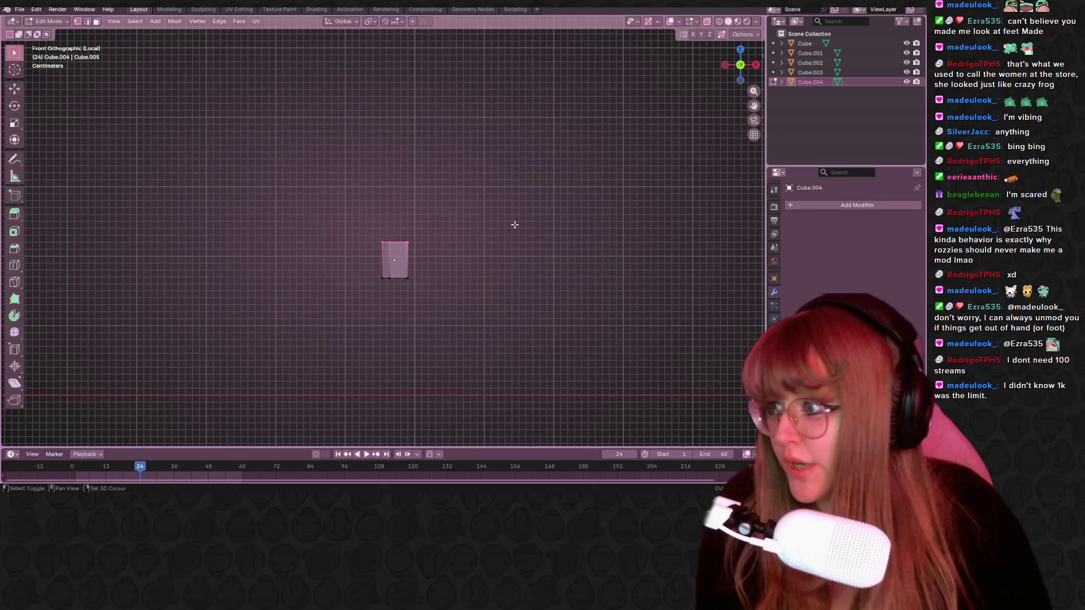
scroll(494, 223, down, 3)
shift+middle_drag(494, 223, 434, 235)
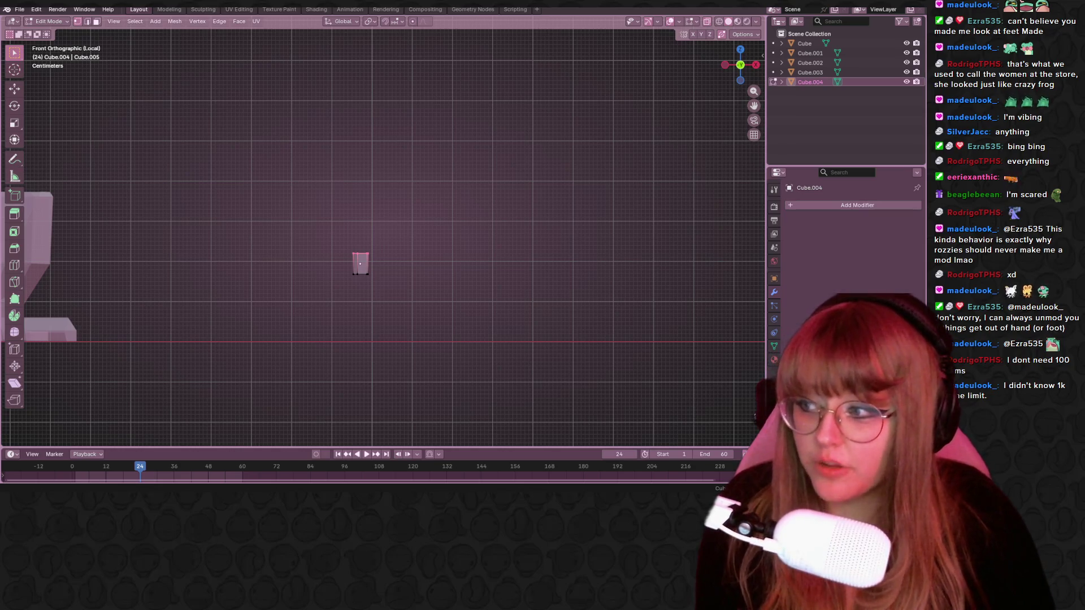
Extrude the block's top face upward, shrink it and tilt it.
mouse_move(497, 303)
shift+middle_down()
mouse_move(605, 317)
mouse_move(530, 348)
shift+middle_up()
key(e)
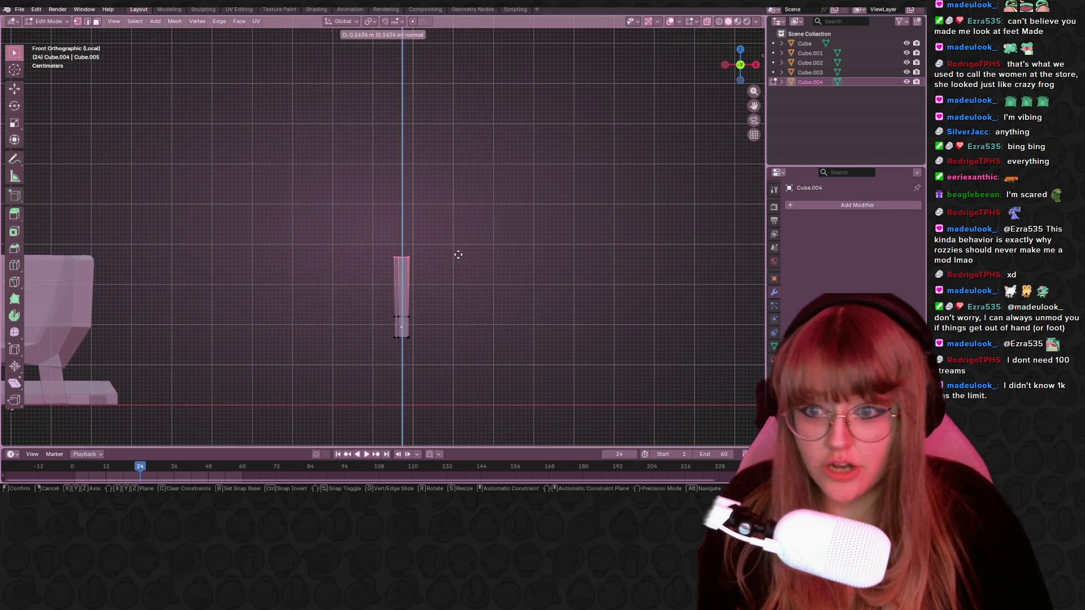
click(459, 255)
key(s)
click(450, 250)
key(r)
click(459, 247)
Extrude the top face again and tilt it by 16.2°.
key(e)
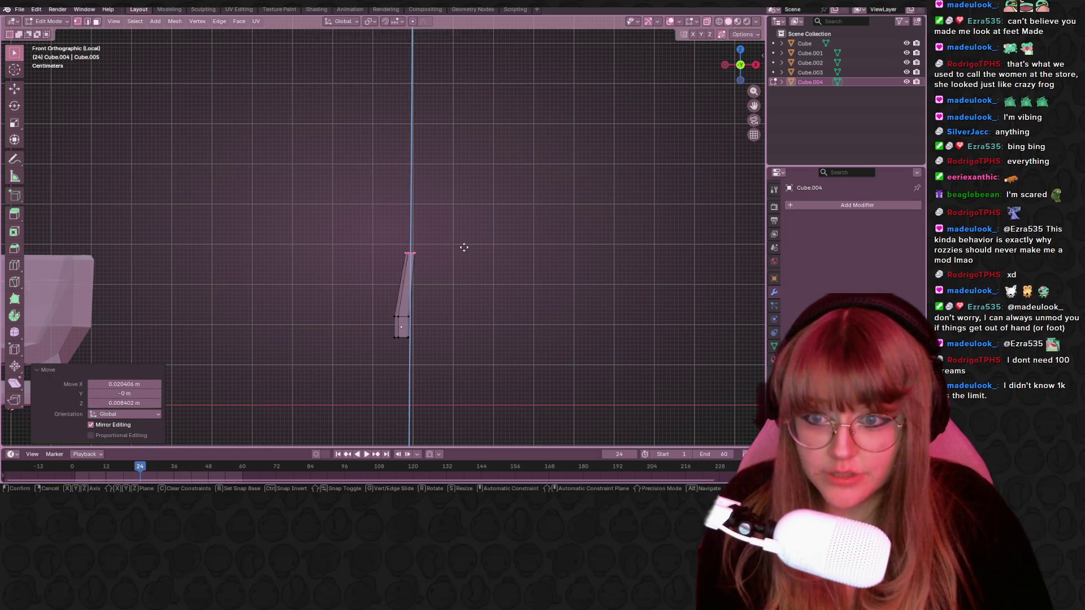
click(471, 230)
key(r)
key(Escape)
key(r)
click(470, 244)
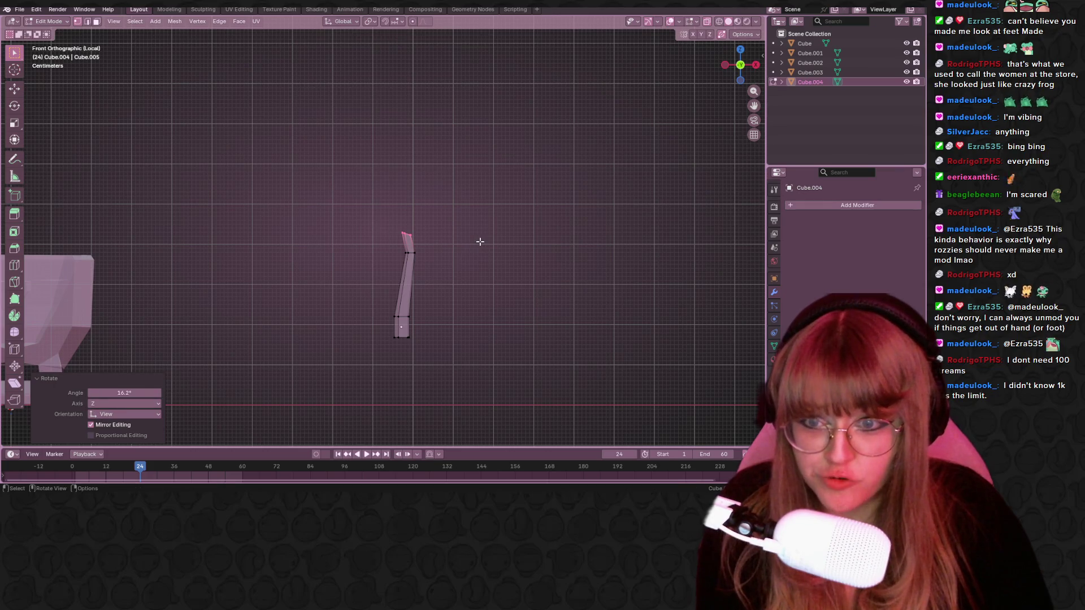
Add a loop cut partway along the stick.
mouse_move(550, 247)
middle_down()
mouse_move(518, 288)
mouse_move(527, 271)
middle_up()
key(ctrl+r)
click(449, 272)
click(446, 269)
mouse_move(451, 267)
middle_down()
mouse_move(448, 254)
mouse_move(434, 291)
mouse_move(424, 277)
mouse_move(452, 315)
mouse_move(468, 295)
mouse_move(545, 266)
mouse_move(504, 249)
mouse_move(540, 266)
mouse_move(475, 294)
mouse_move(528, 264)
mouse_move(446, 253)
middle_up()
Box-select the stick's top vertices, extrude them into a tip and narrow it.
key(b)
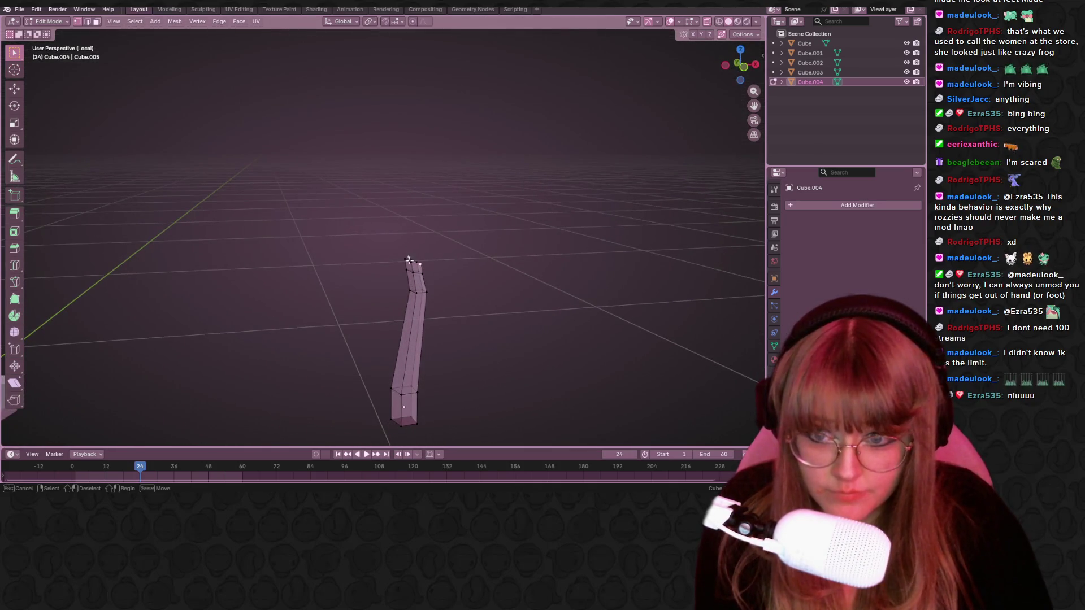
drag(407, 255, 437, 277)
mouse_move(437, 277)
middle_down()
mouse_move(469, 322)
mouse_move(501, 337)
mouse_move(463, 313)
mouse_move(432, 259)
mouse_move(523, 310)
mouse_move(492, 348)
middle_up()
key(e)
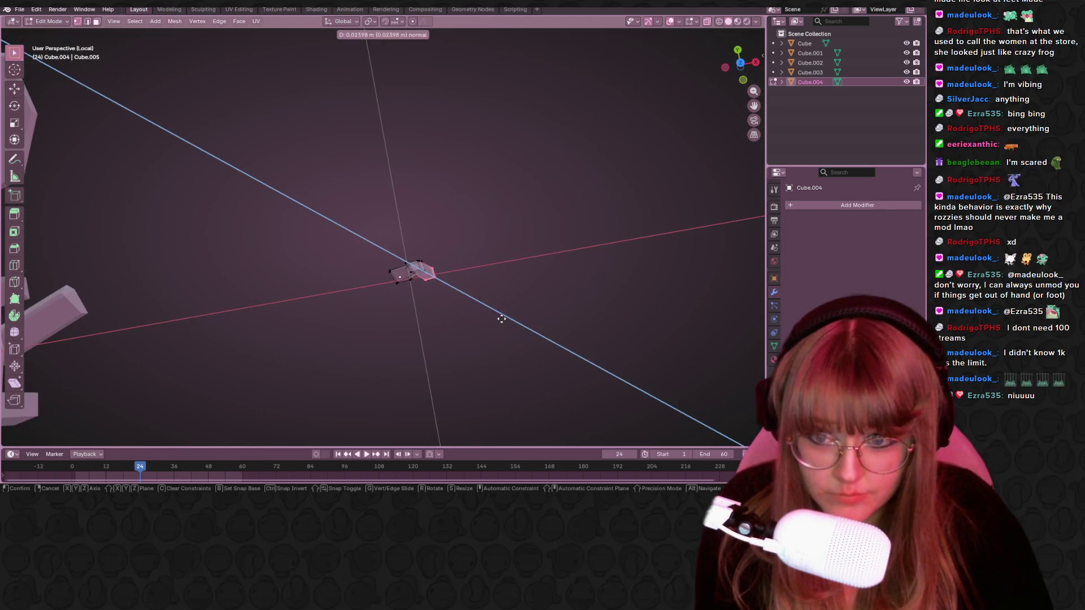
click(555, 310)
key(s)
click(493, 303)
In front view, move the tip vertices sideways so the top bends over.
mouse_move(511, 302)
middle_down()
mouse_move(531, 260)
mouse_move(567, 264)
mouse_move(559, 324)
mouse_move(519, 330)
mouse_move(492, 313)
mouse_move(524, 371)
mouse_move(474, 361)
mouse_move(569, 235)
middle_up()
click(750, 73)
key(g)
click(588, 232)
scroll(492, 311, up, 2)
key(g)
click(466, 344)
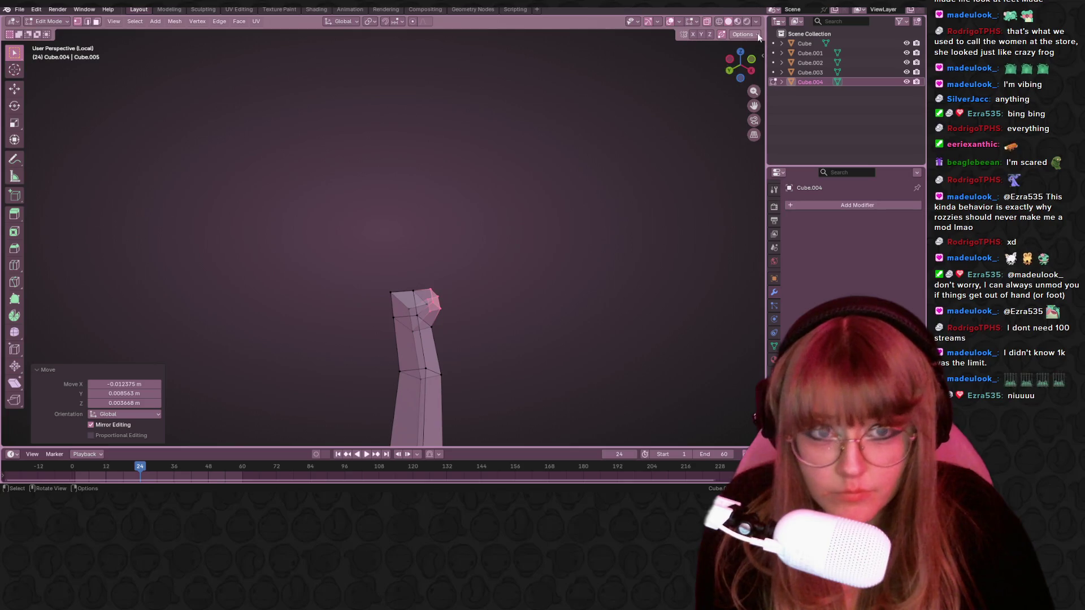
mouse_move(750, 75)
mouse_down()
mouse_move(540, 283)
mouse_move(516, 341)
mouse_move(670, 307)
mouse_up()
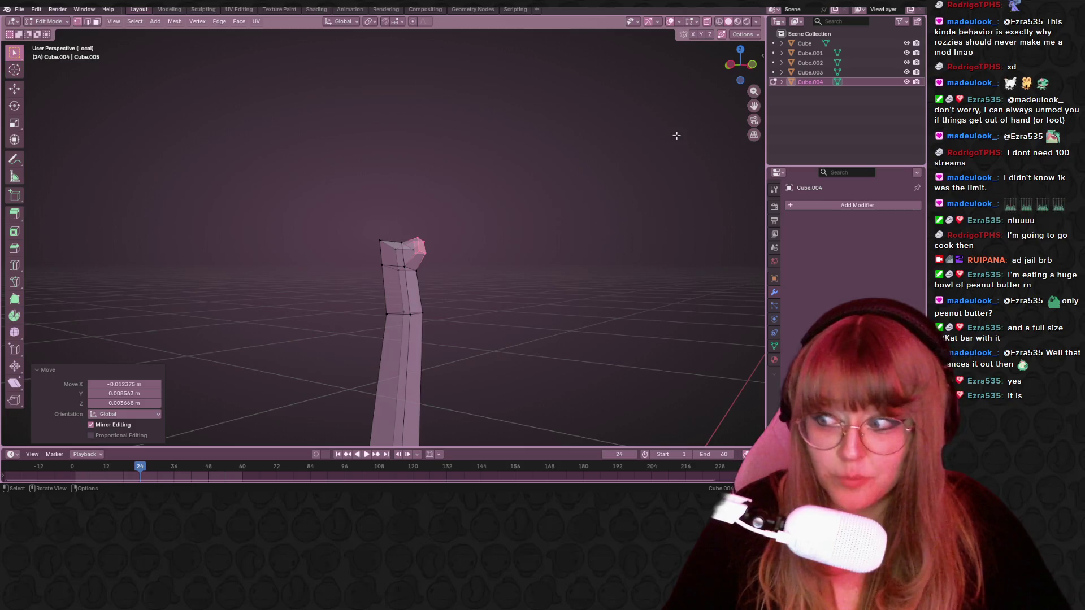
Reframe the stick in front view and scale its tip vertices down to 0.617.
mouse_move(685, 200)
middle_down()
mouse_move(577, 226)
mouse_move(566, 260)
middle_up()
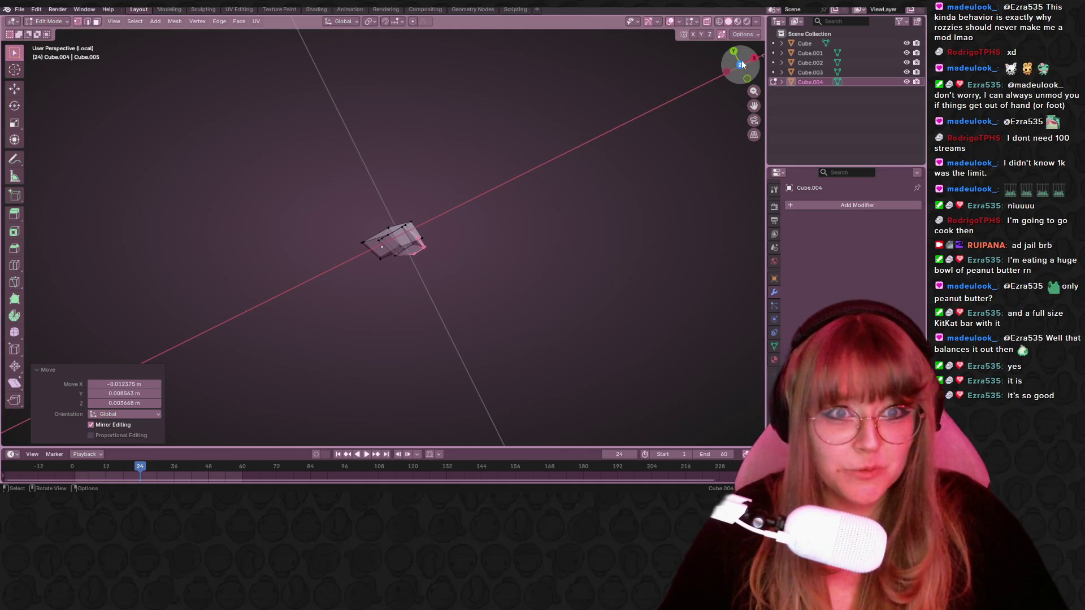
click(742, 61)
scroll(438, 303, down, 2)
mouse_move(434, 293)
middle_down()
mouse_move(527, 264)
mouse_move(538, 220)
mouse_move(498, 243)
mouse_move(523, 184)
middle_up()
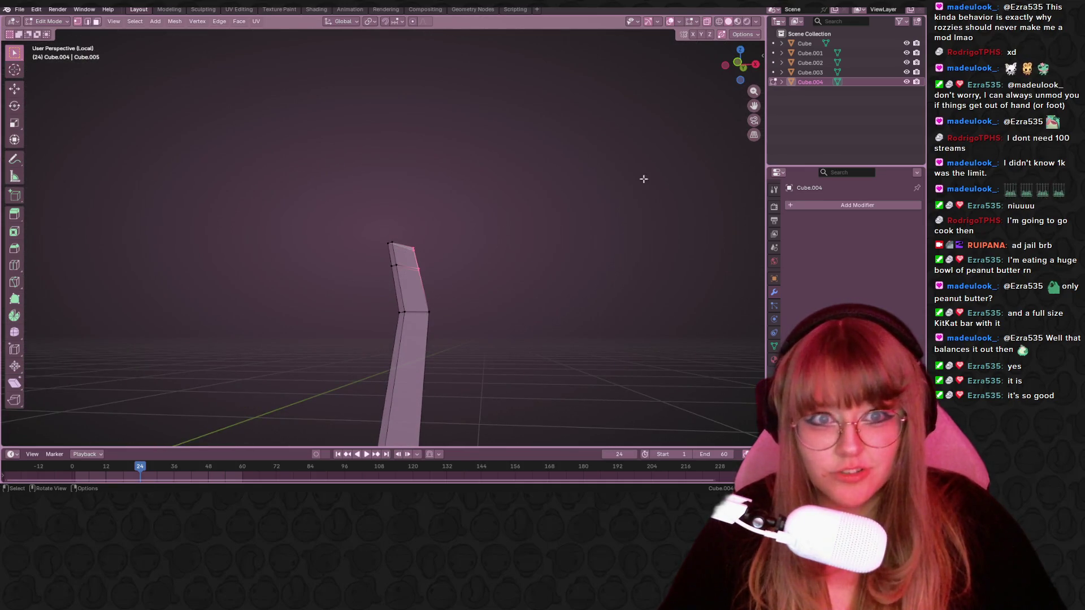
scroll(632, 203, down, 1)
mouse_move(632, 203)
middle_down()
mouse_move(575, 155)
mouse_move(536, 163)
mouse_move(537, 216)
mouse_move(598, 326)
mouse_move(477, 242)
middle_up()
shift+middle_drag(409, 164, 409, 226)
scroll(384, 235, up, 2)
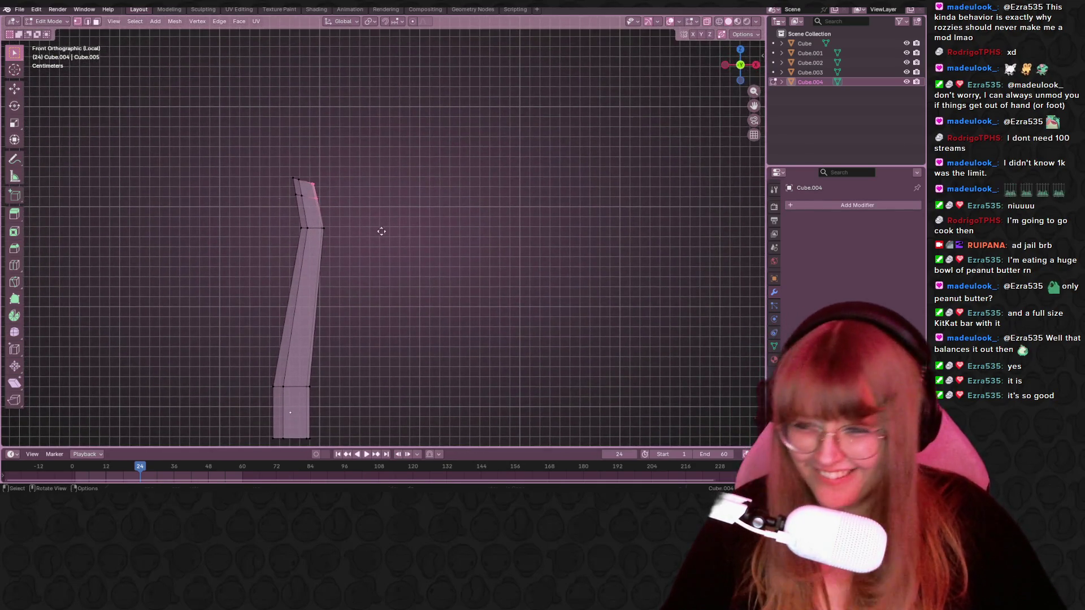
key(s)
click(436, 133)
Reposition the tip, flare it wider, and edge-slide it back toward the stick.
key(g)
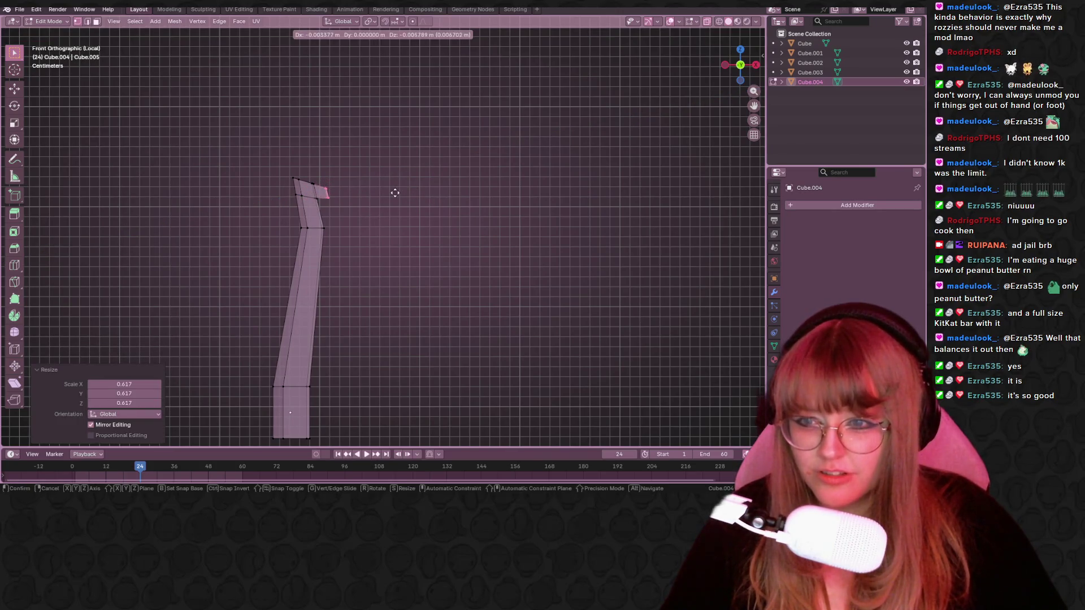
click(395, 192)
key(s)
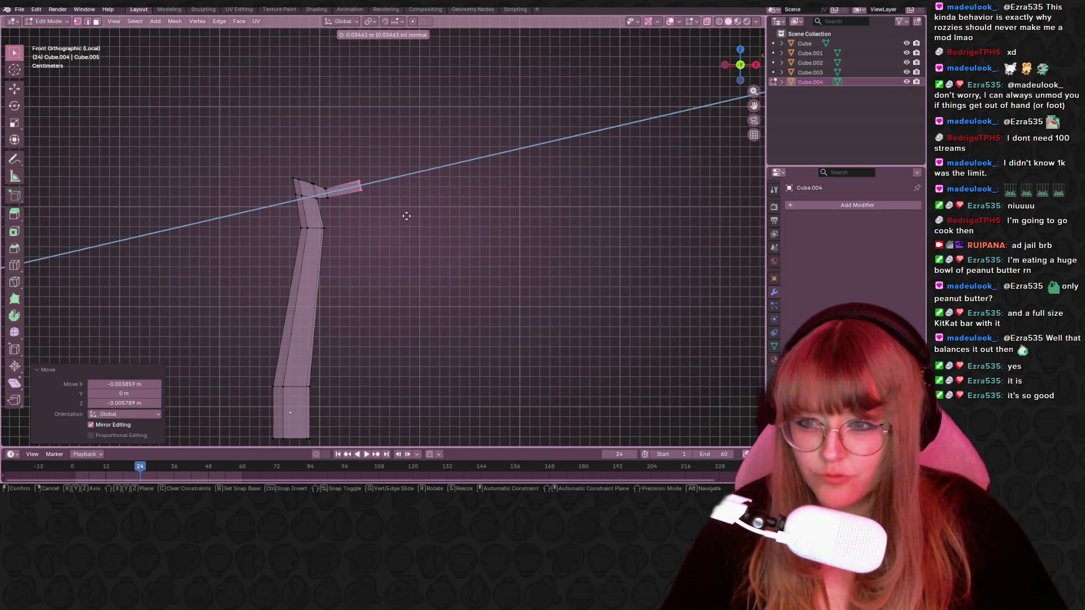
click(478, 221)
mouse_move(479, 222)
middle_down()
mouse_move(473, 256)
mouse_move(495, 237)
middle_up()
key(KP_1)
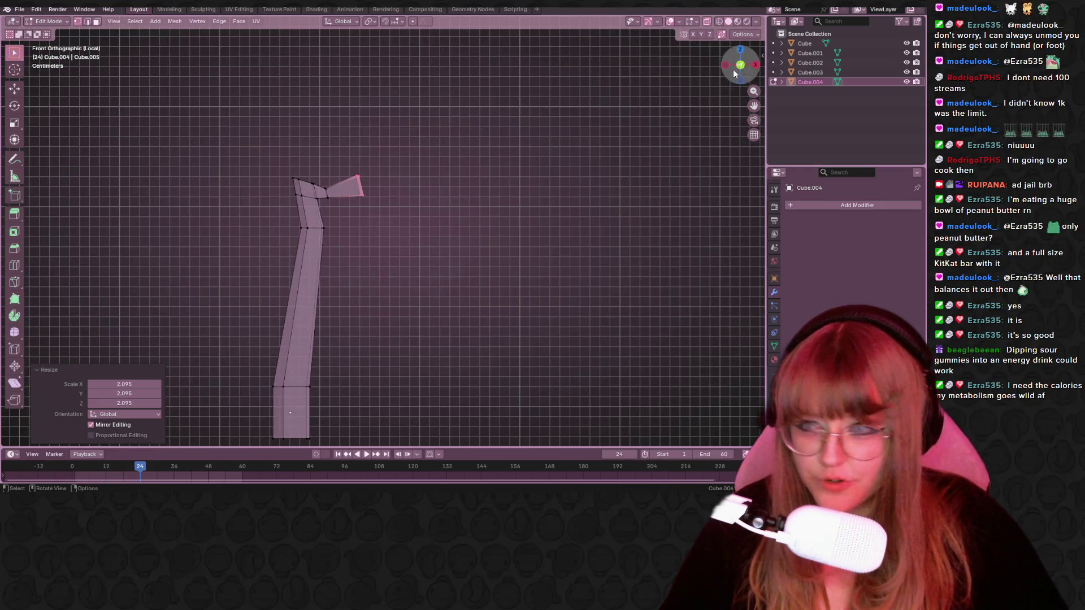
scroll(554, 151, up, 2)
key(g)
key(g)
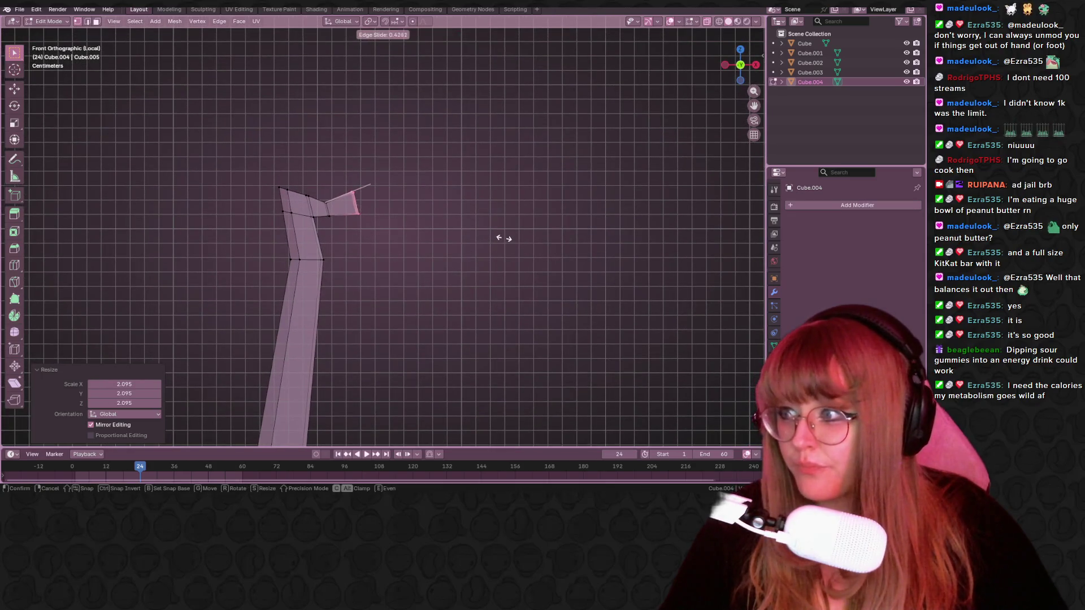
click(495, 238)
key(s)
click(499, 238)
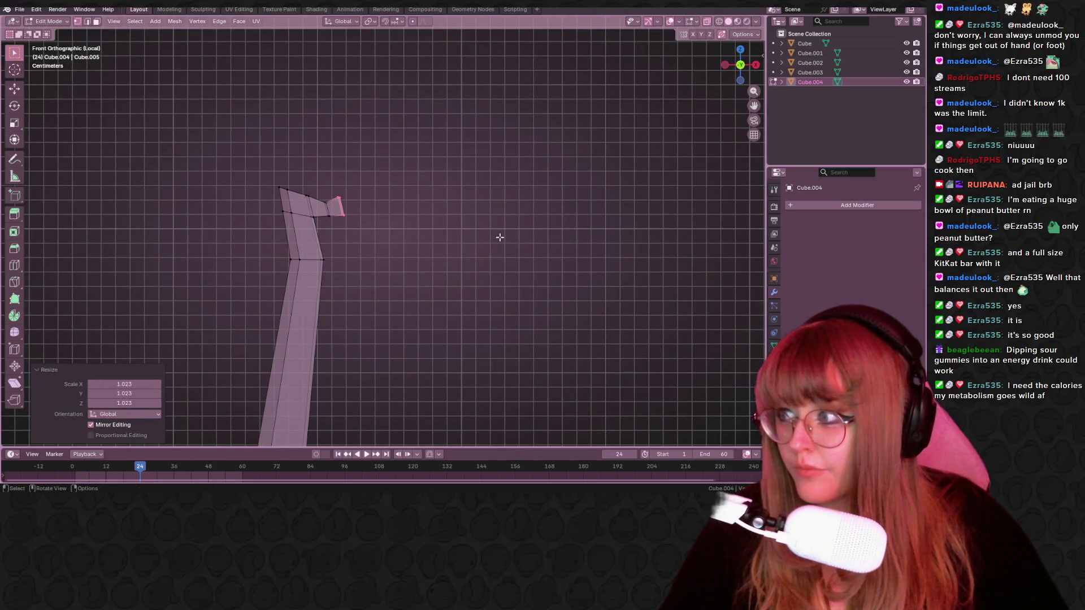
Tilt the tip to about 14° and nudge it slightly into place.
key(r)
click(467, 267)
scroll(466, 268, down, 5)
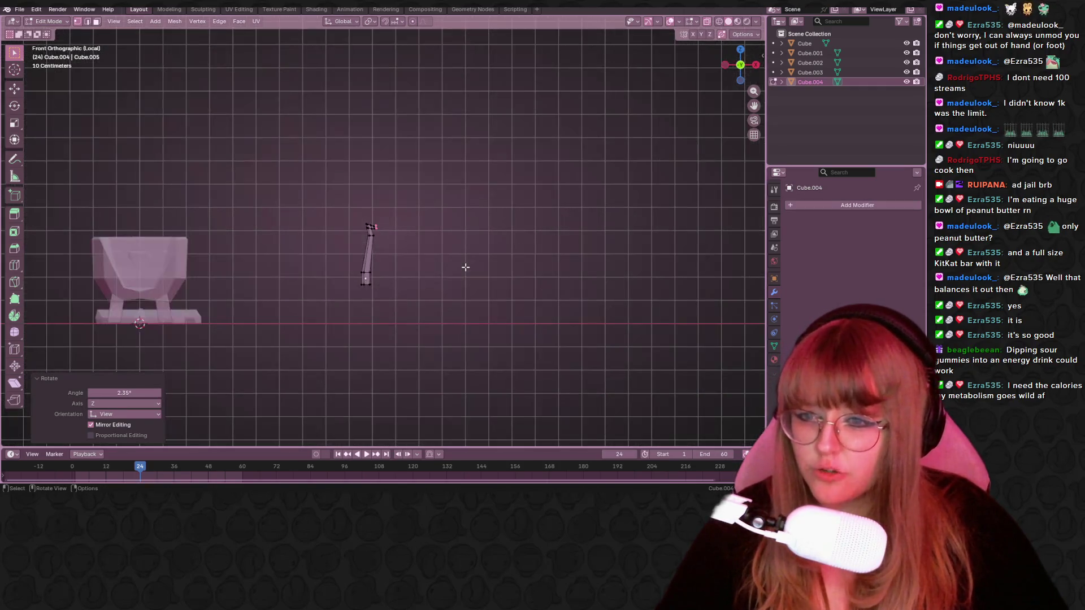
scroll(466, 268, down, 2)
scroll(407, 230, up, 12)
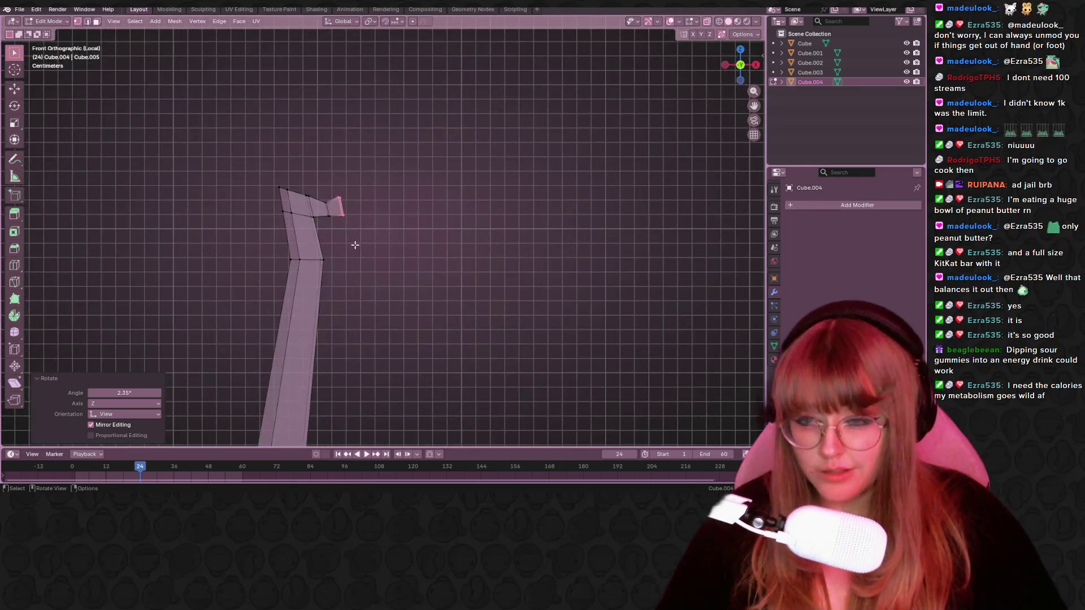
key(r)
click(403, 207)
key(r)
click(402, 256)
key(g)
click(402, 257)
Extrude a thin arm from the tip, reposition it and tilt its end about 11°.
scroll(402, 257, down, 1)
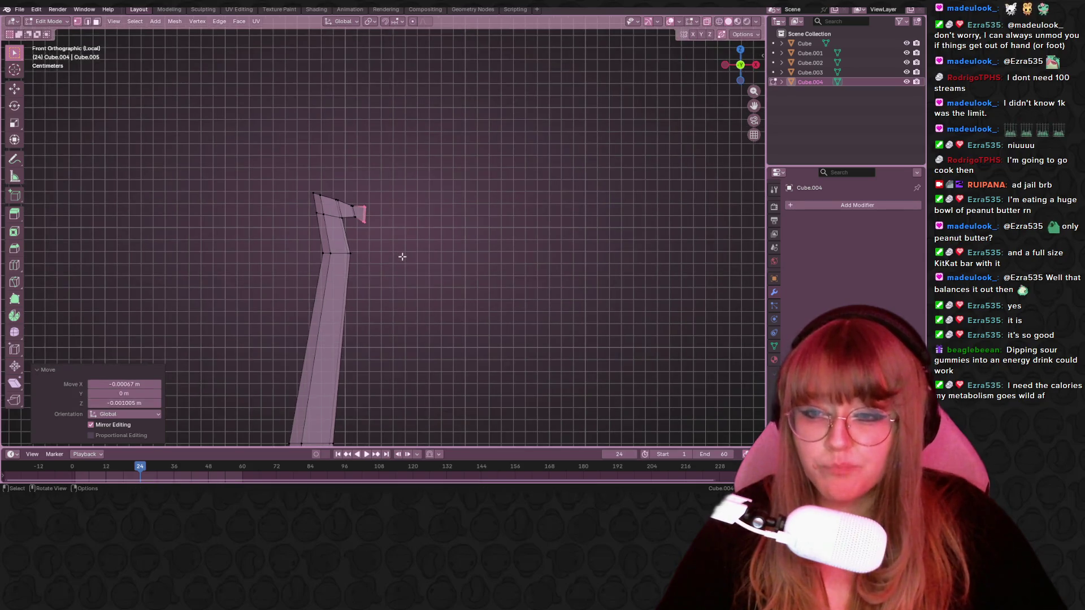
scroll(412, 238, down, 3)
scroll(413, 242, down, 2)
scroll(412, 243, up, 2)
key(e)
key(s)
click(458, 246)
key(g)
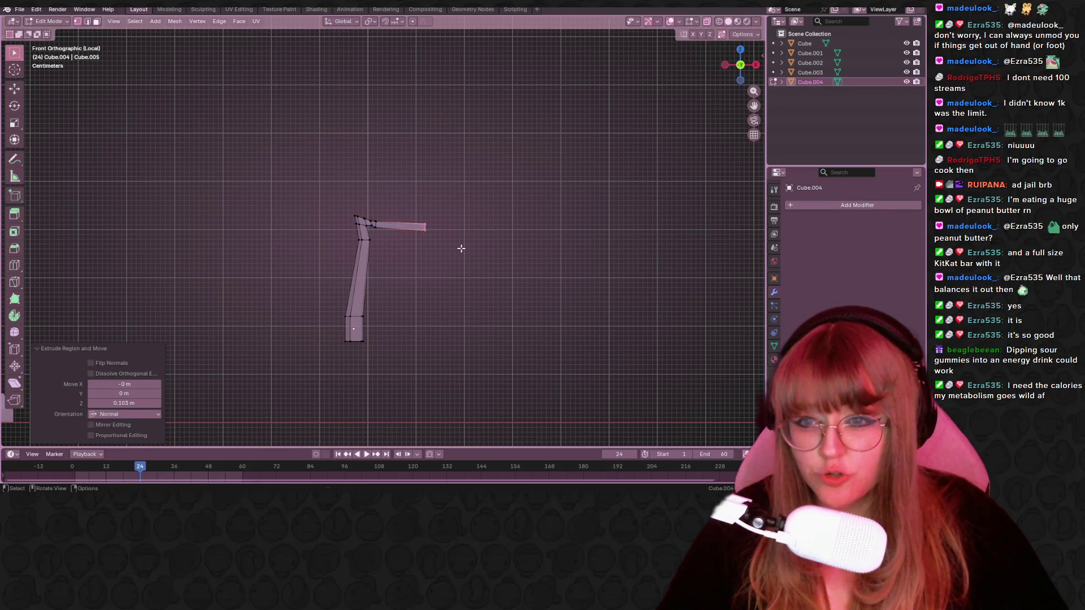
click(463, 255)
key(r)
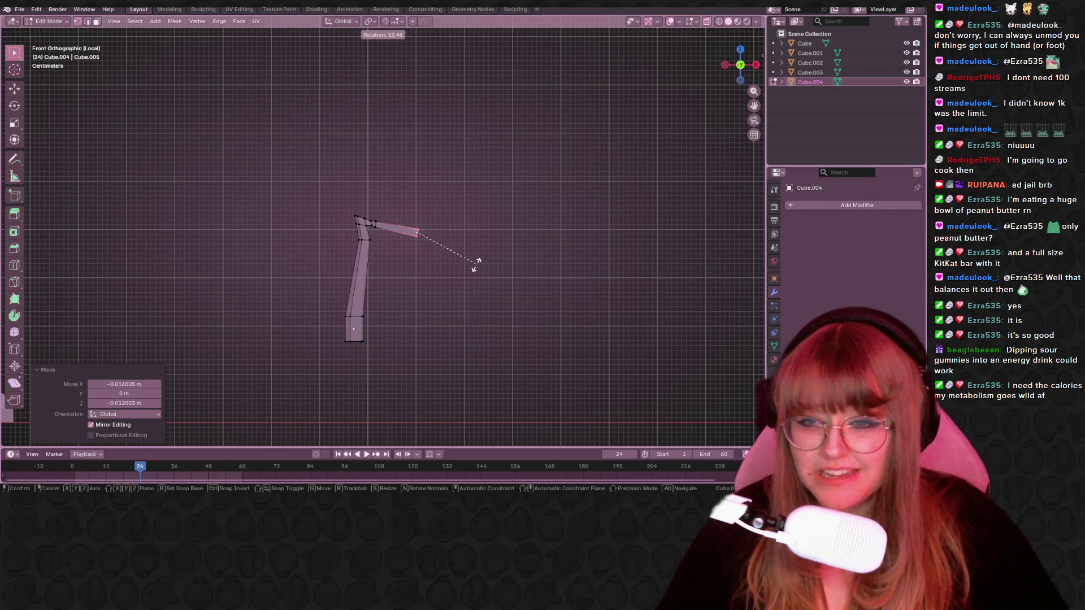
click(476, 260)
Move the arm's end along Z and taper it to about half size.
key(g)
key(z)
key(z)
click(506, 250)
key(s)
click(480, 249)
scroll(480, 243, down, 4)
mouse_move(477, 242)
middle_down()
mouse_move(324, 307)
mouse_move(435, 312)
middle_up()
middle_drag(585, 261, 590, 126)
Scale the entire stick mesh up by a factor of 1.404.
key(a)
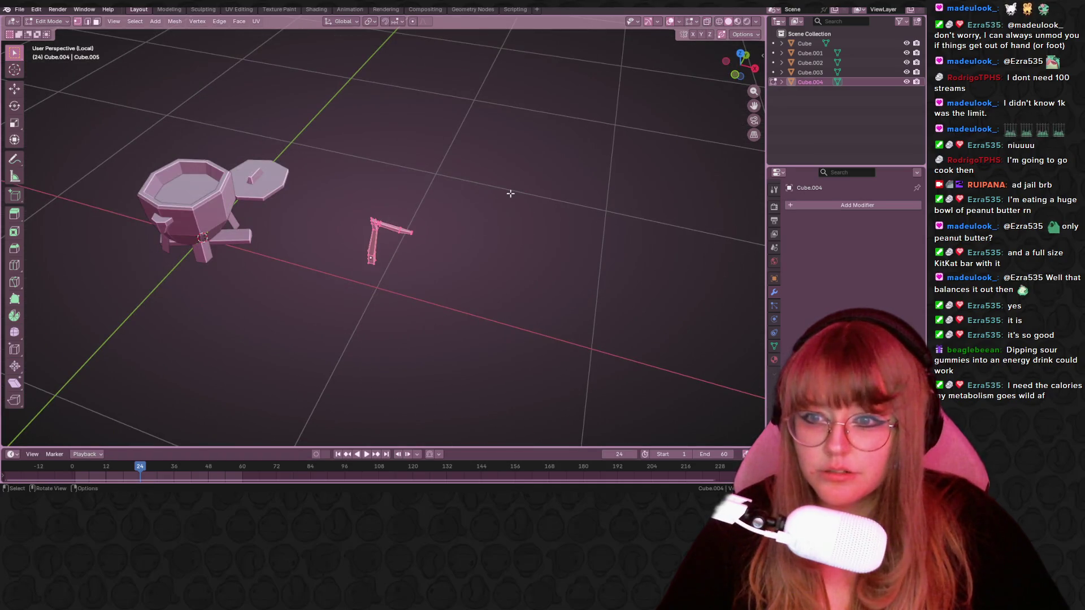
key(s)
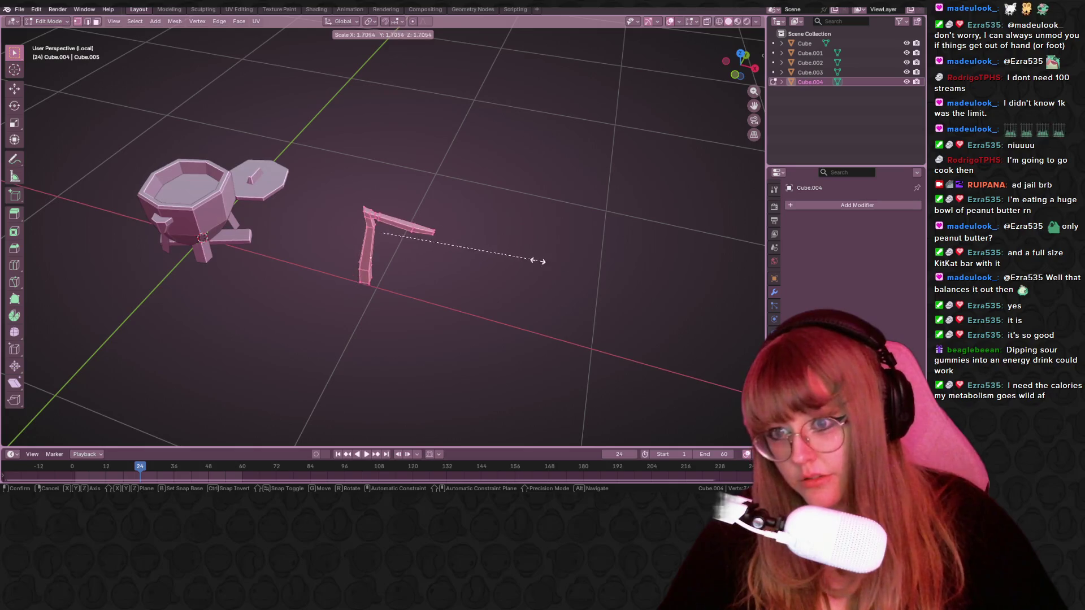
click(491, 286)
mouse_move(491, 286)
middle_down()
mouse_move(550, 260)
mouse_move(550, 307)
mouse_move(473, 291)
middle_up()
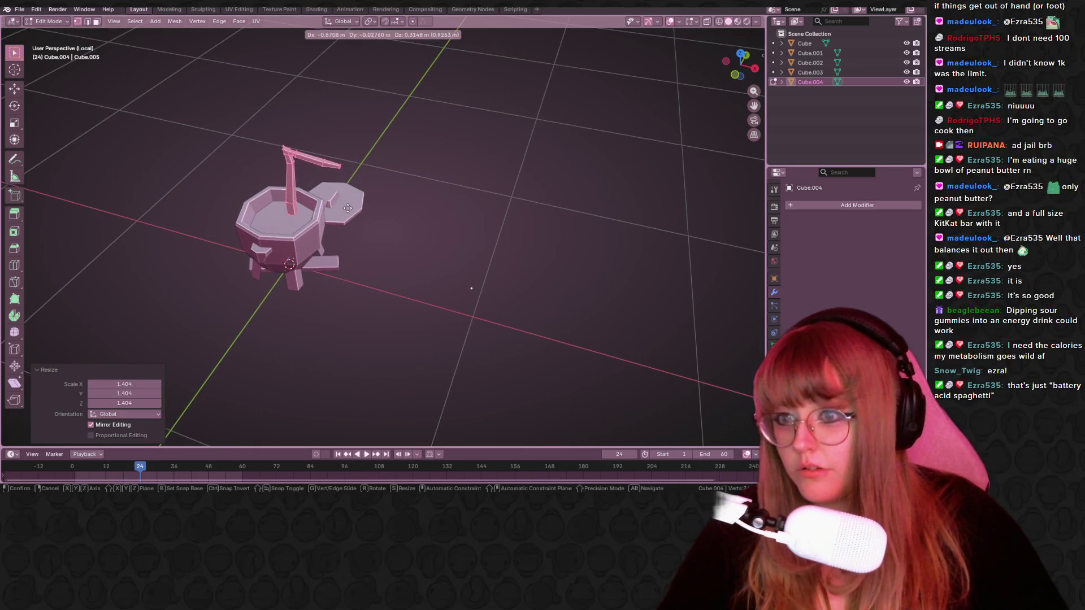
mouse_move(399, 250)
middle_down()
mouse_move(413, 254)
mouse_move(699, 97)
middle_up()
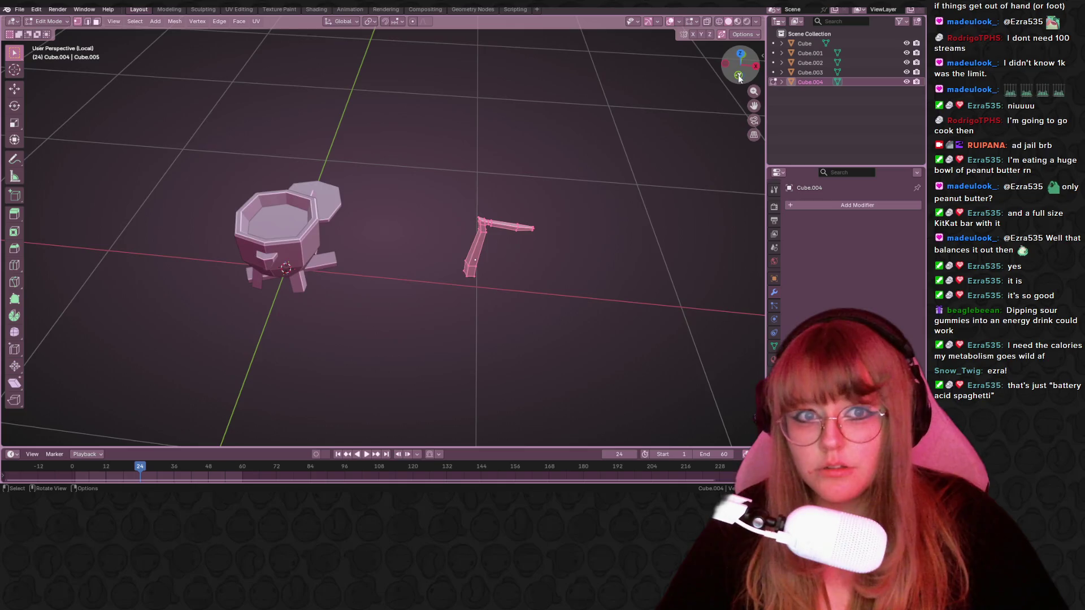
click(739, 75)
scroll(613, 303, up, 3)
Move the stick over the pot's rim, shrink it, tilt it about 22° and settle it against the rim.
key(g)
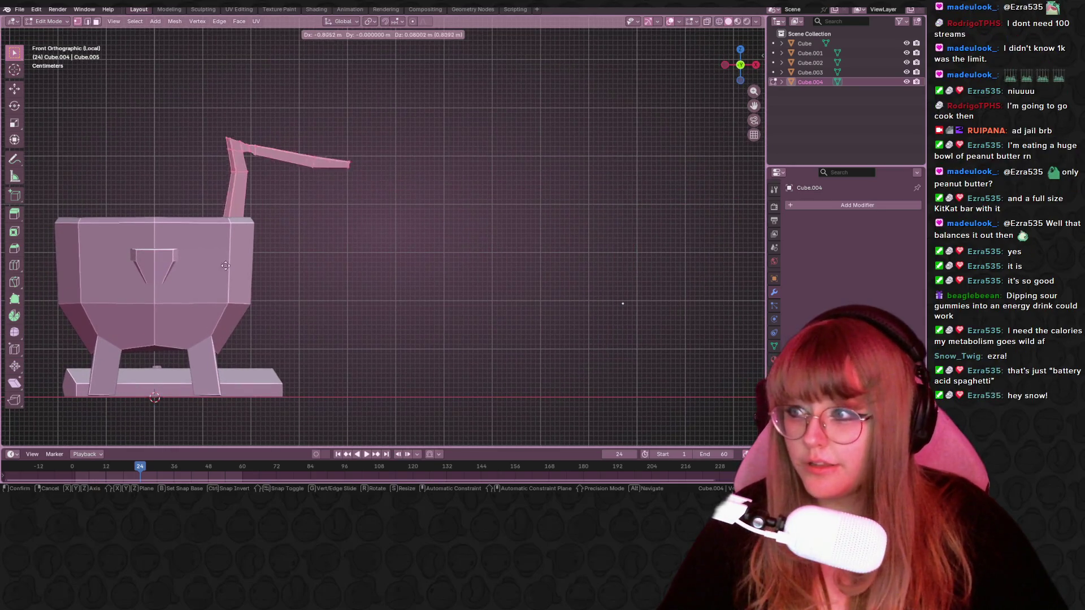
click(202, 276)
key(s)
click(367, 225)
key(r)
click(427, 308)
key(g)
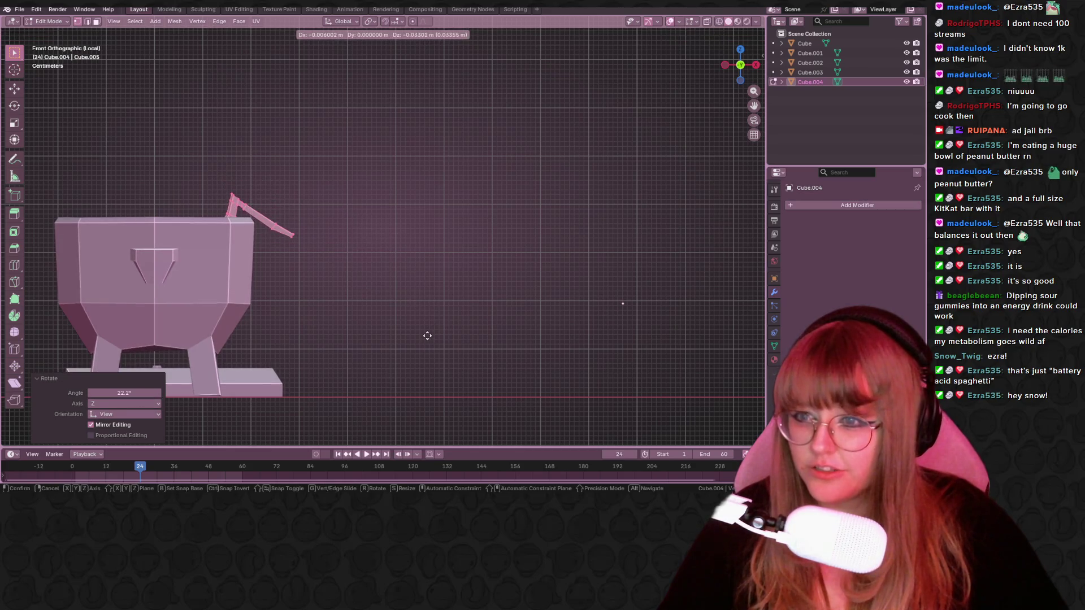
click(430, 337)
mouse_move(423, 334)
middle_down()
mouse_move(533, 230)
mouse_move(359, 291)
mouse_move(730, 38)
middle_up()
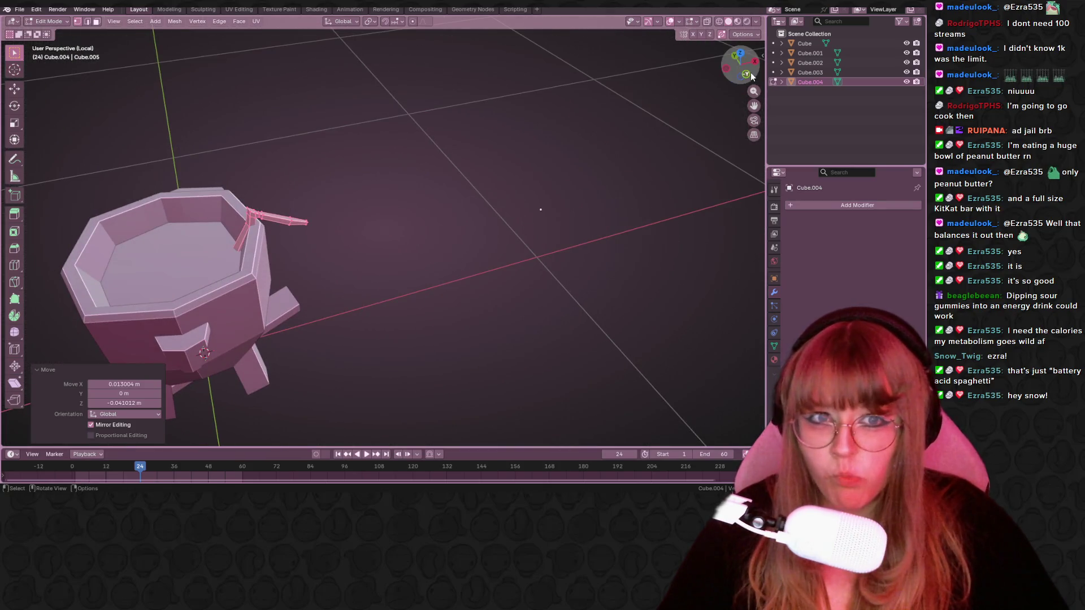
click(735, 56)
key(g)
click(339, 237)
mouse_move(339, 238)
middle_down()
mouse_move(492, 286)
mouse_move(543, 252)
mouse_move(612, 234)
mouse_move(120, 237)
mouse_move(748, 240)
mouse_move(654, 252)
middle_up()
Check the stick in Object Mode, then select the edge ring at its bend in edge mode.
key(Tab)
mouse_move(341, 281)
shift+middle_down()
mouse_move(455, 308)
mouse_move(380, 245)
mouse_move(477, 273)
mouse_move(534, 318)
mouse_move(112, 213)
mouse_move(303, 263)
mouse_move(412, 271)
mouse_move(443, 266)
mouse_move(423, 218)
shift+middle_up()
scroll(443, 266, up, 4)
key(Tab)
click(392, 220)
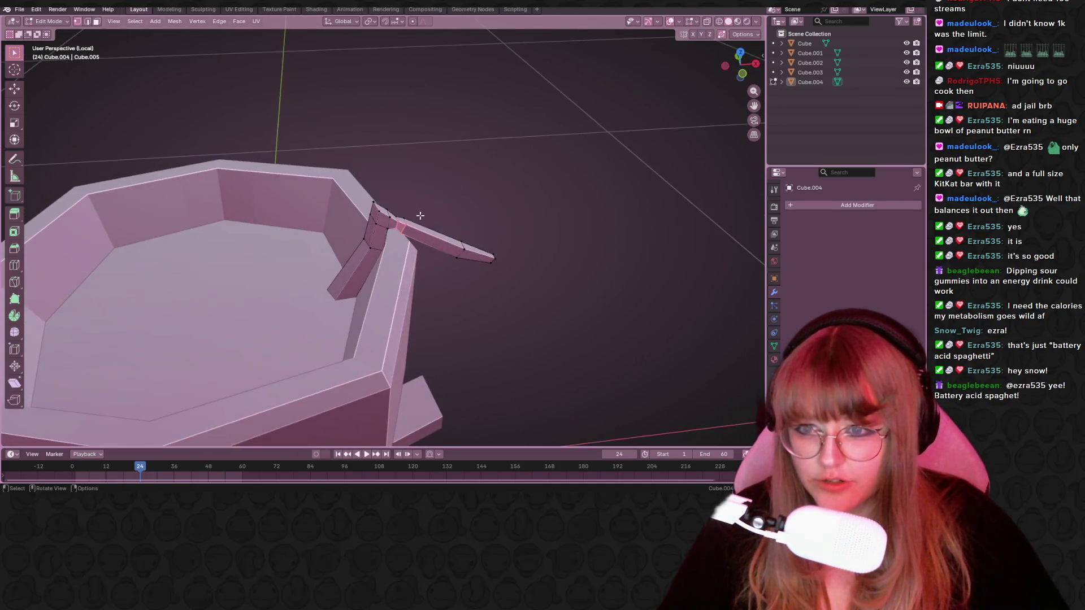
alt+click(382, 220)
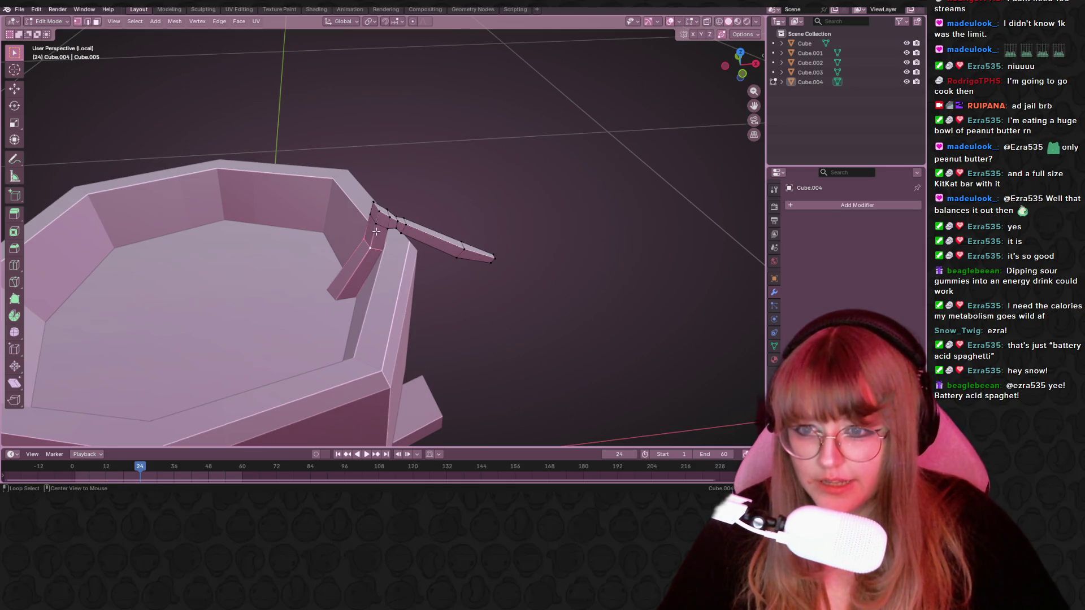
key(2)
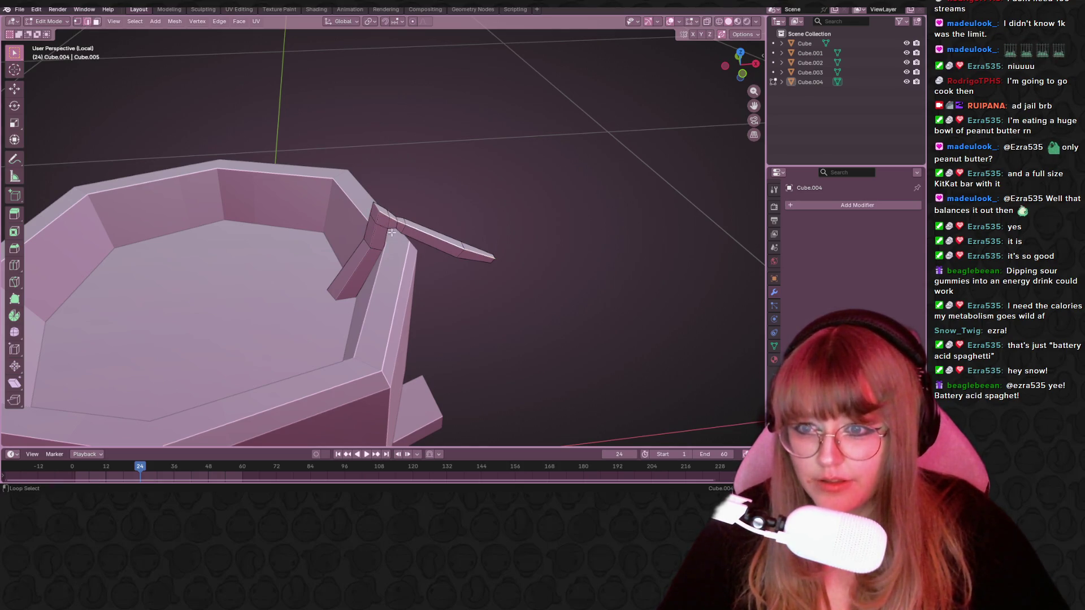
middle_drag(382, 247, 469, 224)
scroll(486, 220, up, 4)
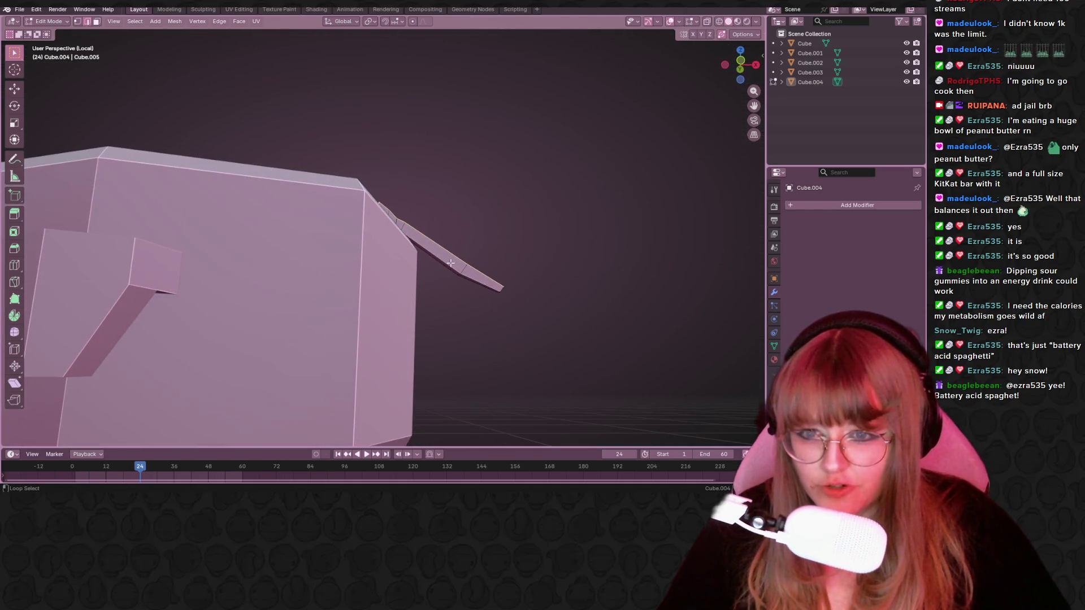
scroll(451, 252, down, 4)
middle_drag(451, 252, 395, 234)
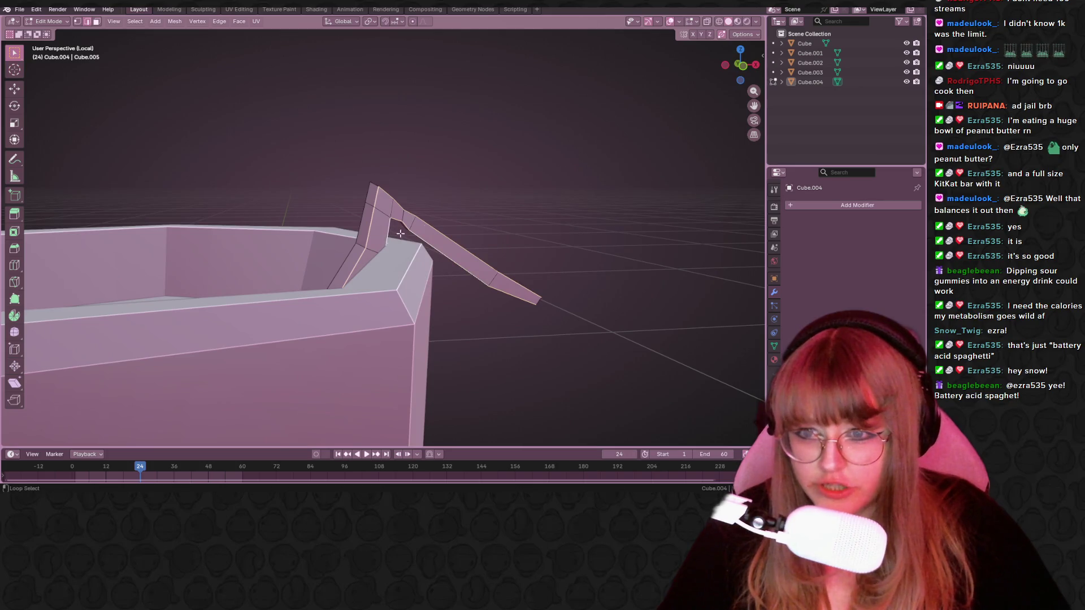
Reposition the selected stick part using the side and top orthographic views.
key(ctrl+KP_3)
key(KP_5)
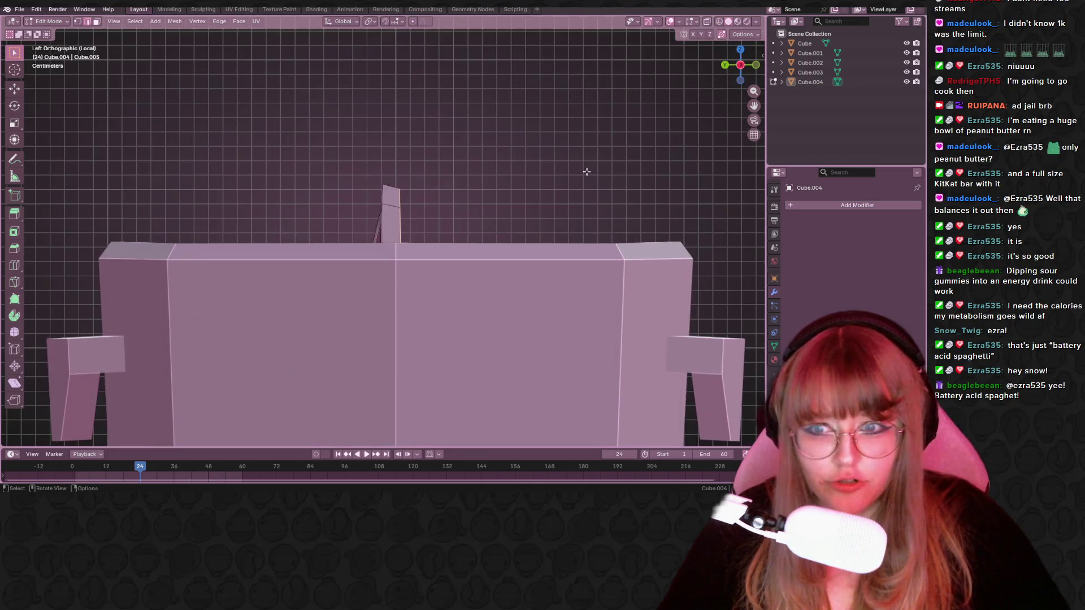
shift+middle_drag(458, 221, 448, 232)
key(g)
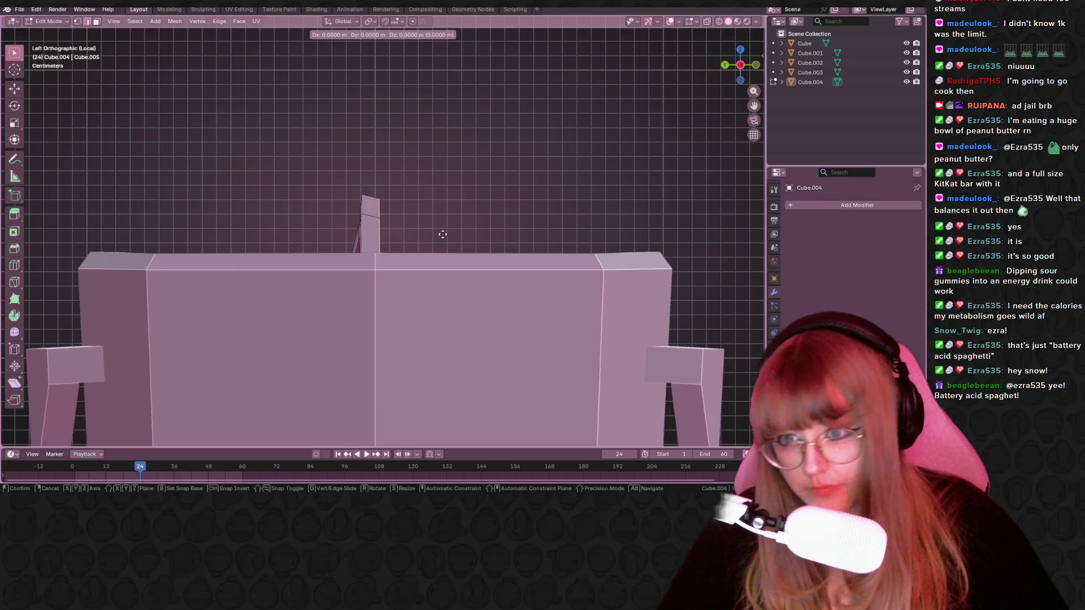
click(462, 236)
mouse_move(462, 235)
middle_down()
mouse_move(571, 211)
mouse_move(489, 307)
mouse_move(573, 267)
middle_up()
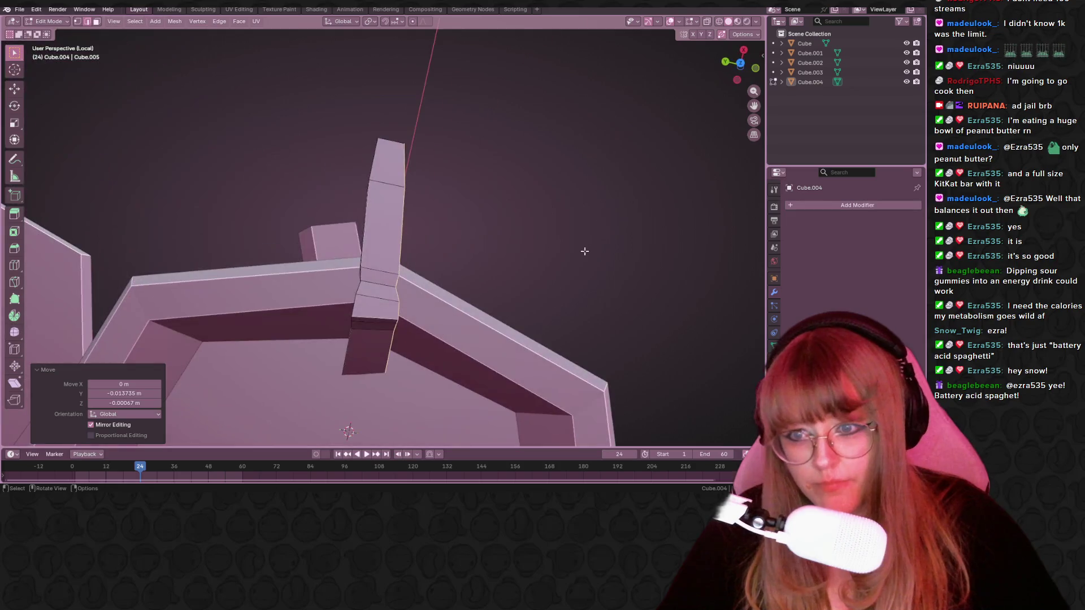
click(741, 63)
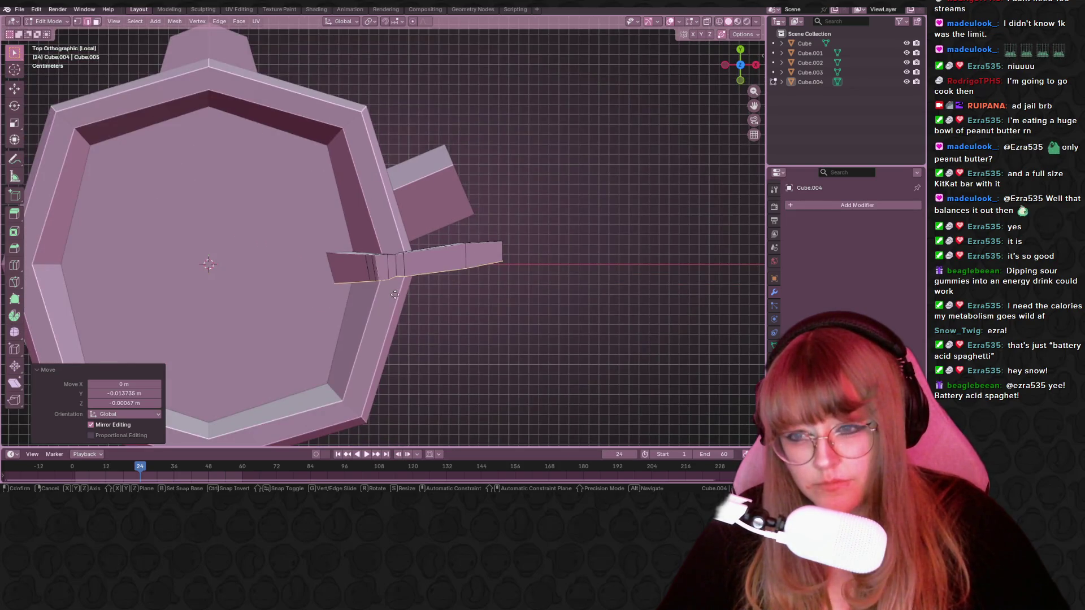
key(g)
click(393, 298)
mouse_move(393, 298)
middle_down()
mouse_move(528, 257)
mouse_move(491, 208)
mouse_move(446, 178)
mouse_move(511, 181)
middle_up()
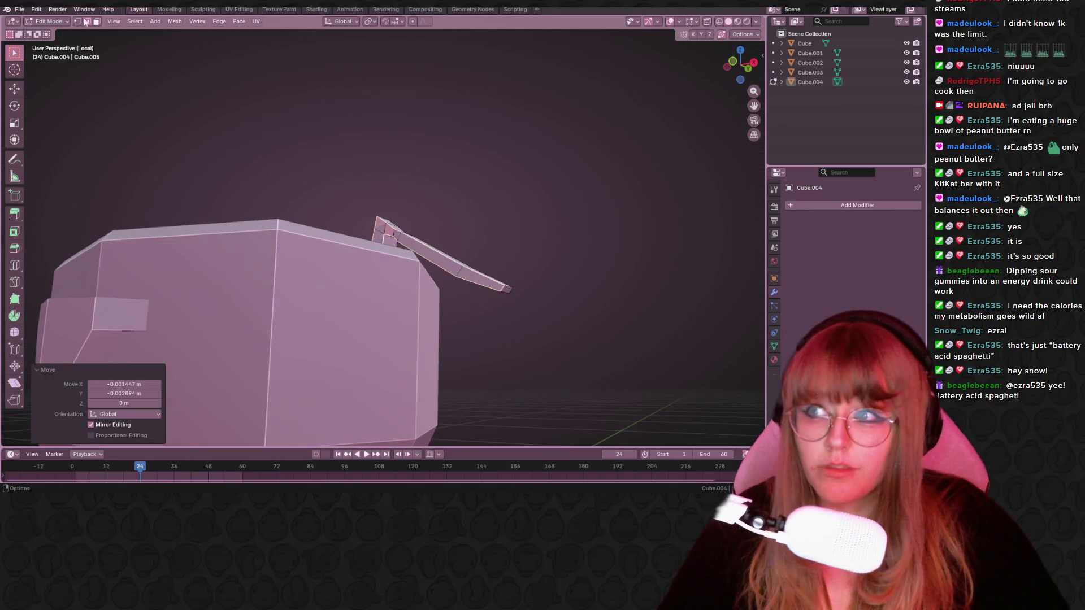
scroll(537, 181, up, 3)
Slide the stick's bottom vertices and edges along the mesh and nudge the part into place.
click(535, 246)
mouse_move(537, 249)
middle_down()
mouse_move(560, 252)
mouse_move(559, 324)
mouse_move(552, 260)
mouse_move(542, 265)
middle_up()
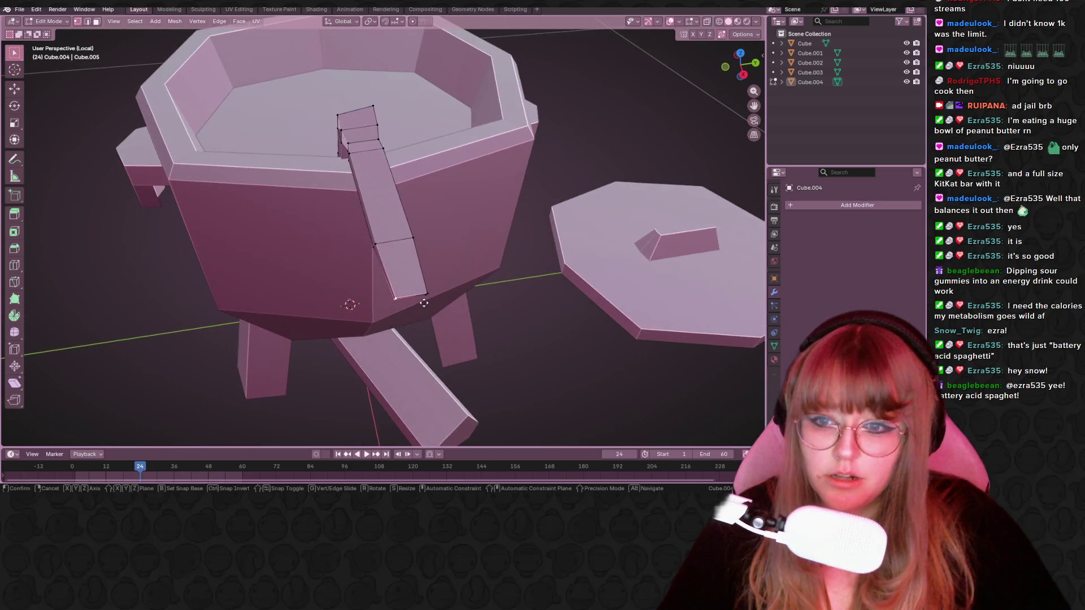
key(shift+v)
click(431, 304)
middle_drag(431, 305, 436, 317)
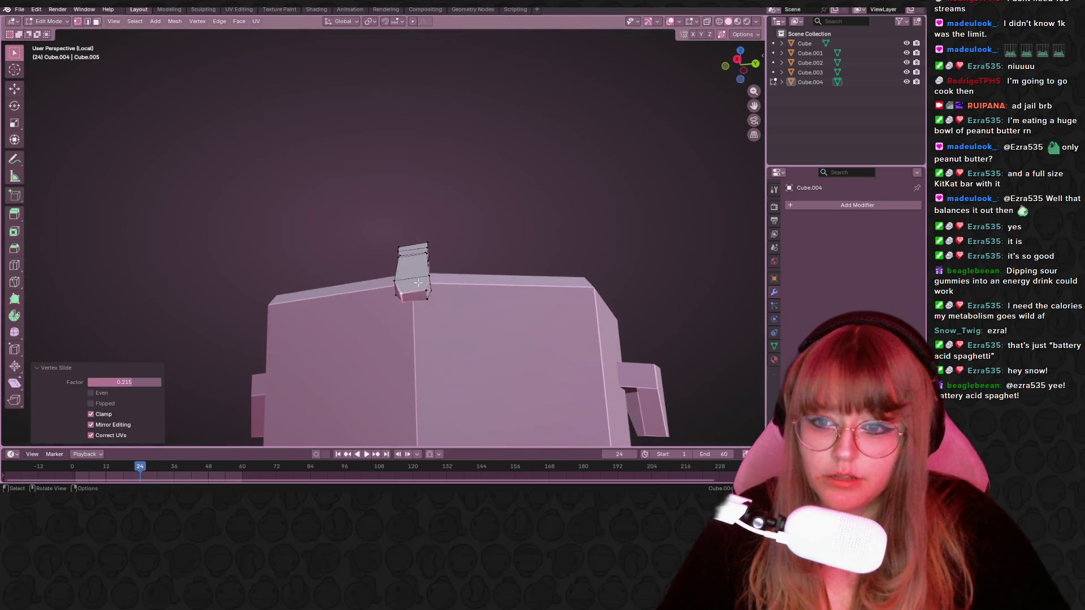
key(g)
key(g)
click(436, 316)
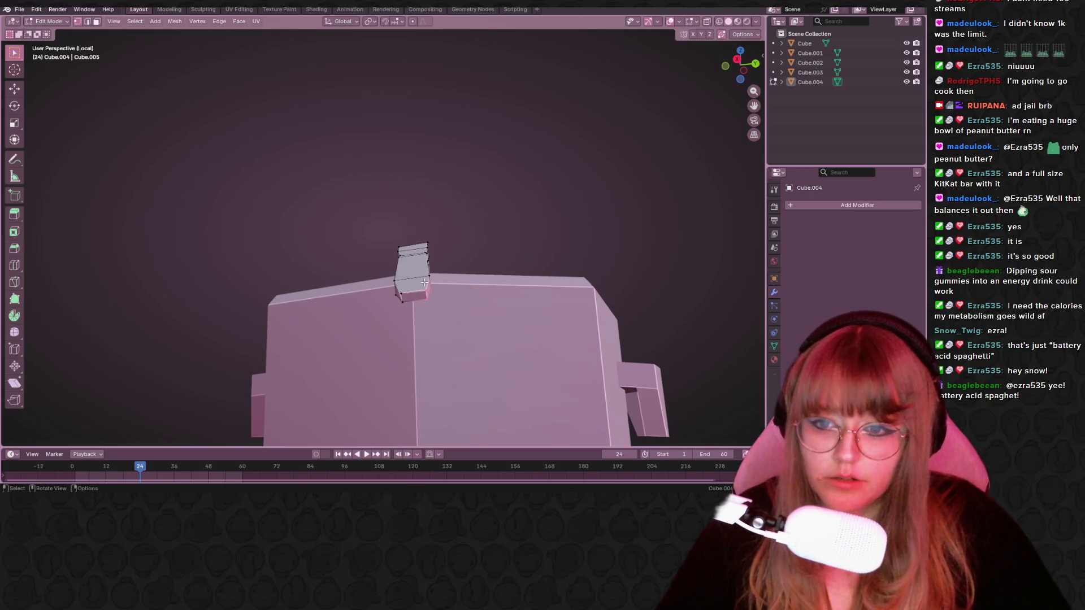
scroll(428, 294, down, 3)
mouse_move(482, 322)
middle_down()
mouse_move(455, 347)
mouse_move(525, 263)
middle_up()
key(g)
key(g)
click(427, 335)
key(g)
click(449, 347)
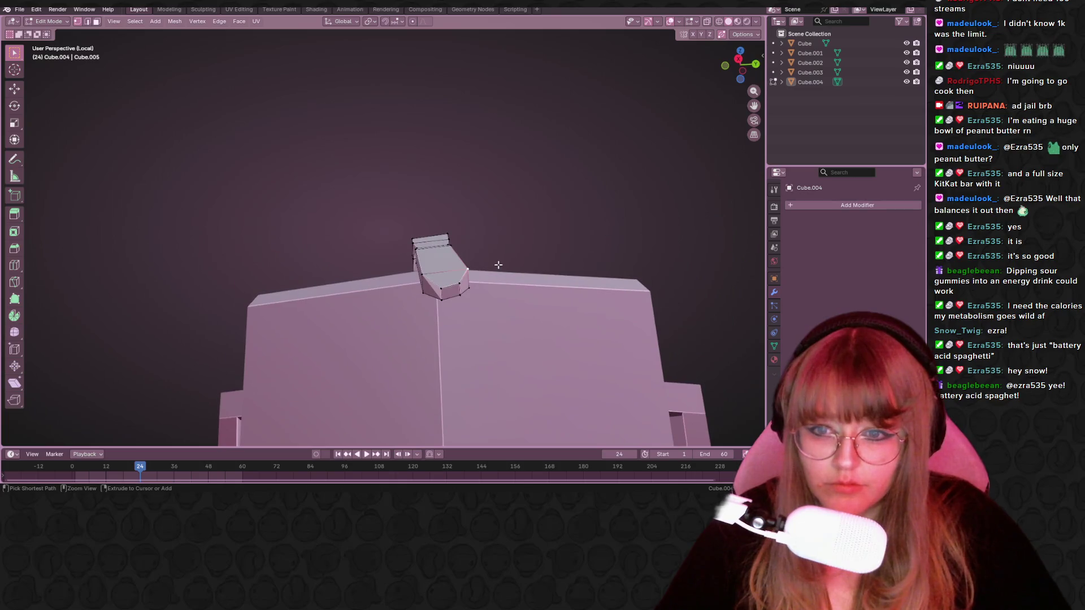
From the right view, move the stick's vertices, including its upper corner vertex, so it hooks over the rim.
click(738, 59)
key(g)
click(481, 302)
key(g)
click(476, 303)
click(451, 244)
key(g)
click(454, 269)
middle_drag(535, 147, 525, 176)
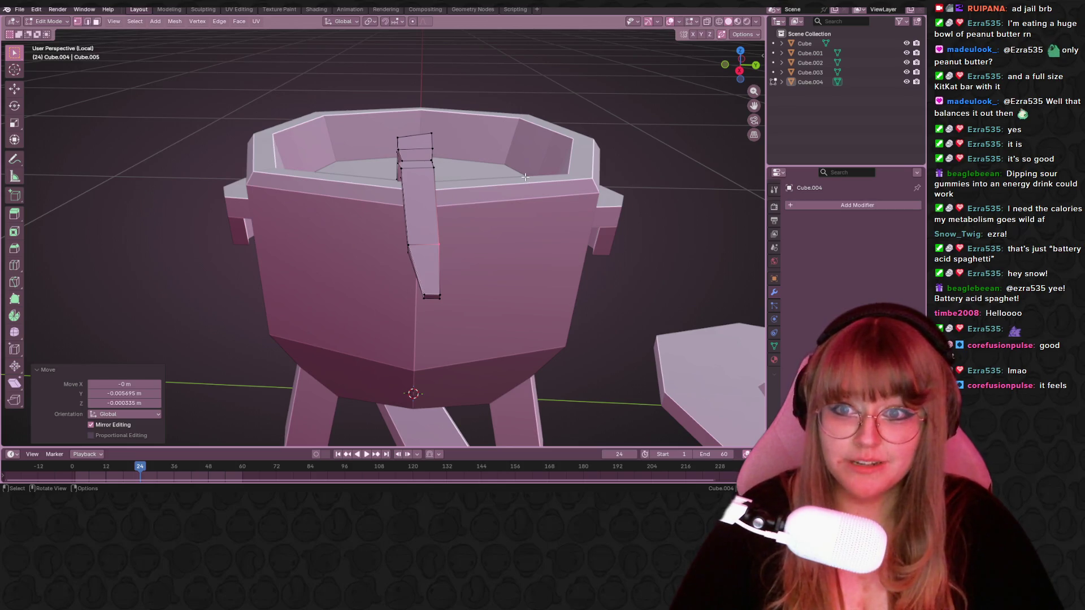
In edge select mode, delete the stick's unwanted faces where it meets the rim using X > Faces.
mouse_move(525, 177)
middle_down()
mouse_move(667, 192)
mouse_move(559, 157)
middle_up()
mouse_move(454, 145)
middle_down()
mouse_move(565, 85)
mouse_move(717, 80)
mouse_move(447, 149)
mouse_move(439, 165)
mouse_move(399, 139)
middle_up()
click(87, 21)
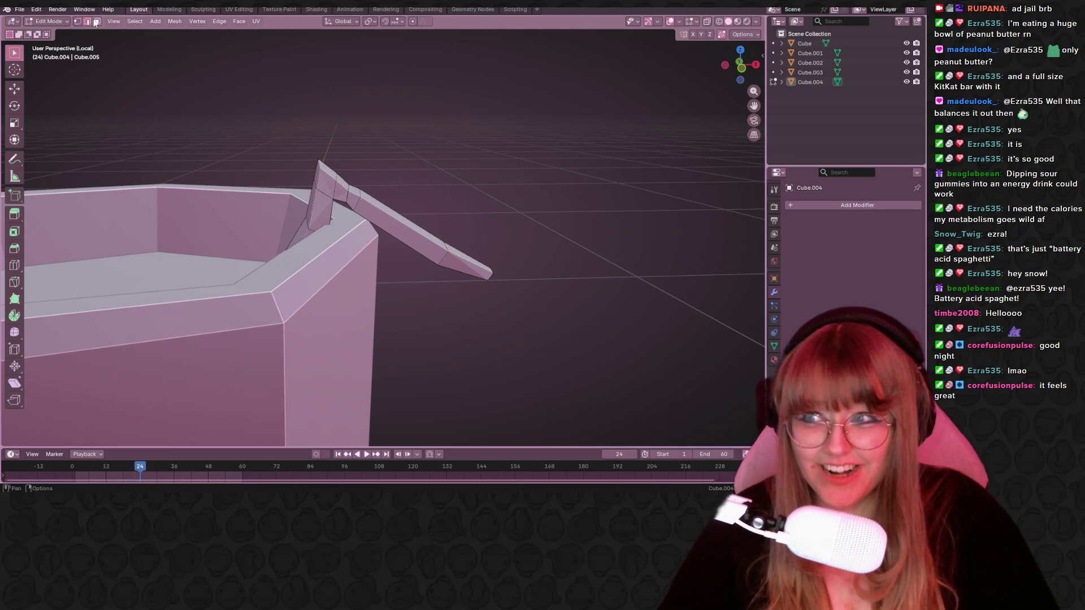
mouse_move(311, 201)
middle_down()
mouse_move(515, 236)
mouse_move(486, 177)
mouse_move(423, 181)
mouse_move(347, 121)
mouse_move(294, 124)
mouse_move(295, 196)
mouse_move(355, 296)
mouse_move(336, 265)
middle_up()
key(x)
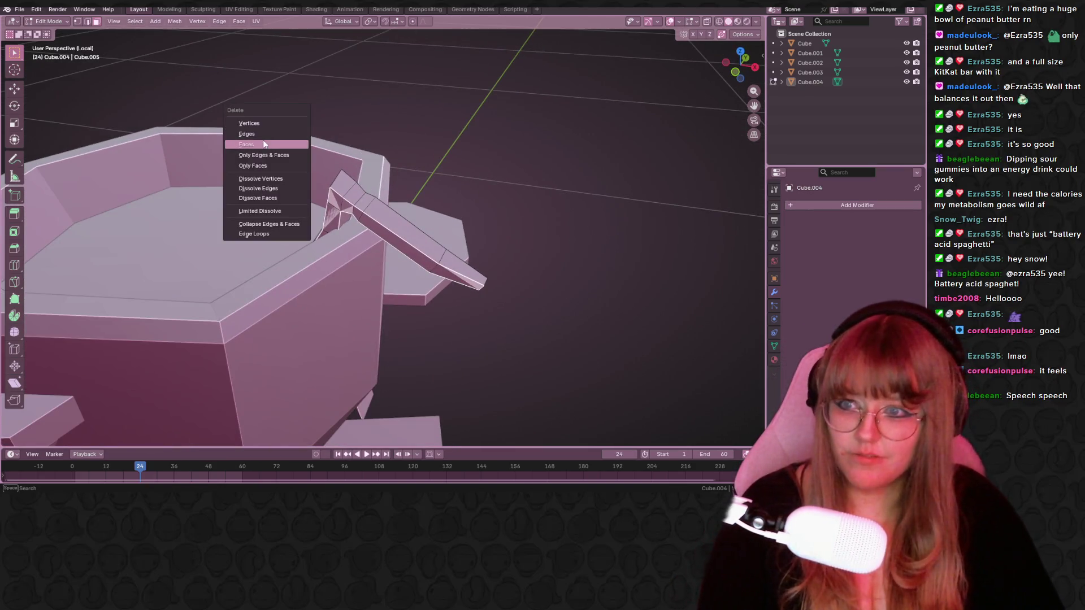
click(264, 145)
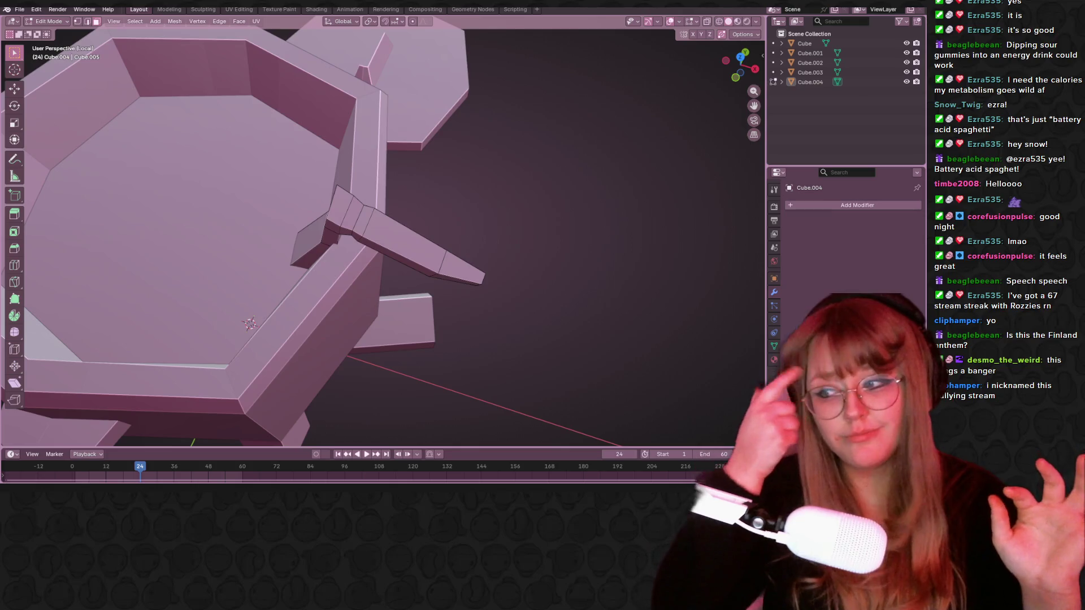
Add a loop cut along the stick and scale the new loop up slightly.
mouse_move(519, 138)
middle_down()
mouse_move(591, 167)
mouse_move(569, 188)
middle_up()
key(ctrl+r)
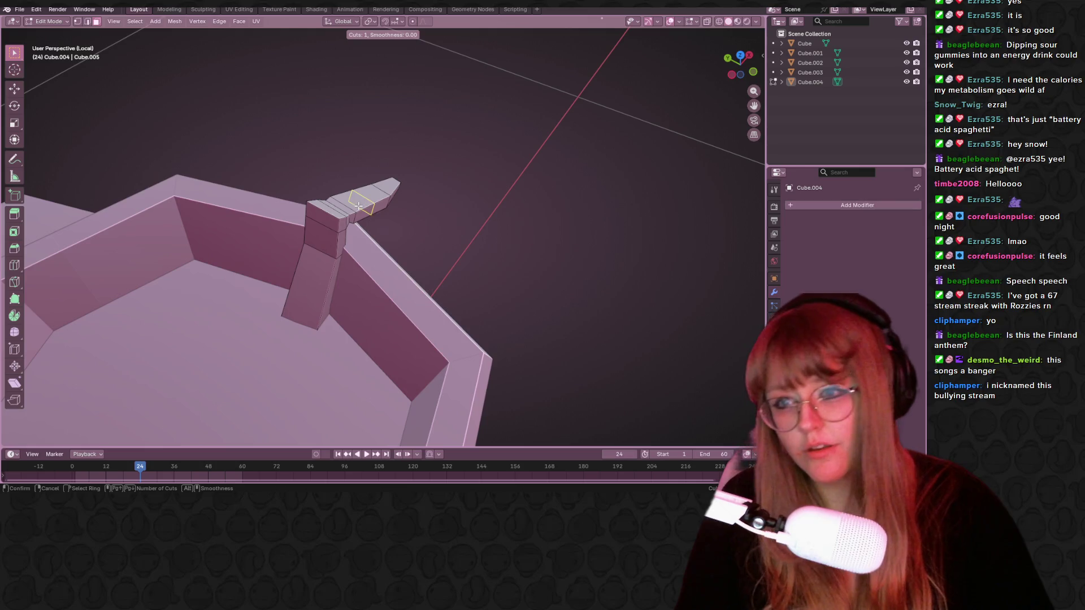
click(334, 208)
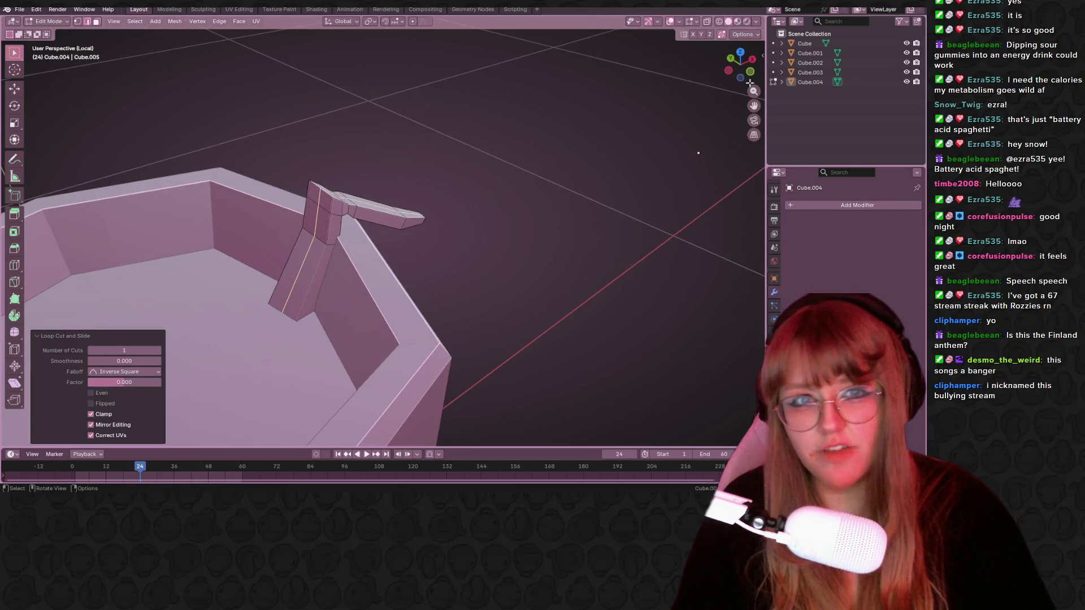
click(751, 71)
key(s)
click(379, 281)
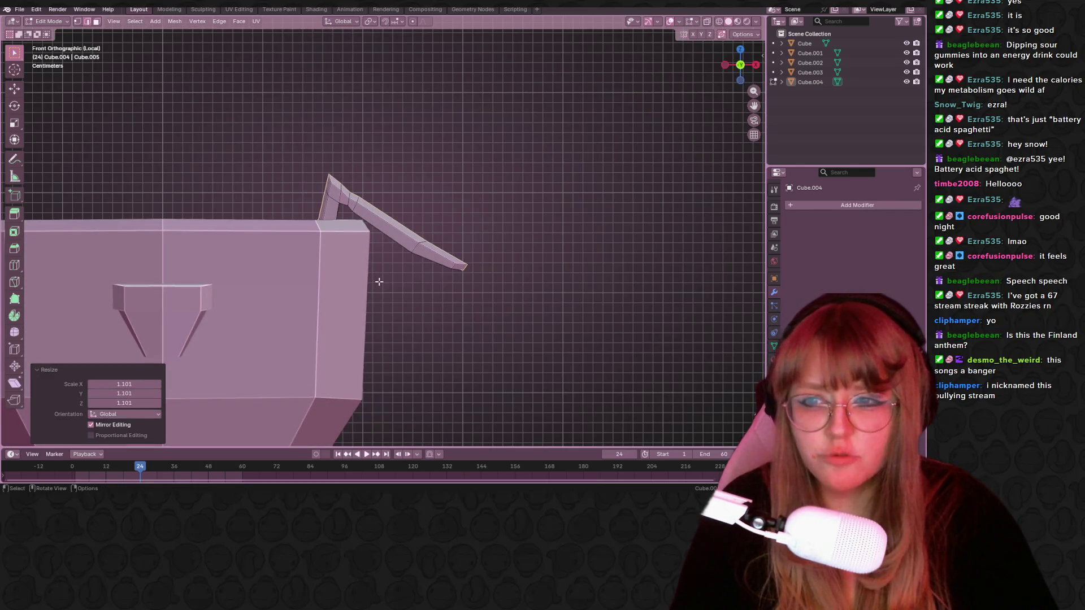
scroll(404, 259, up, 2)
key(1)
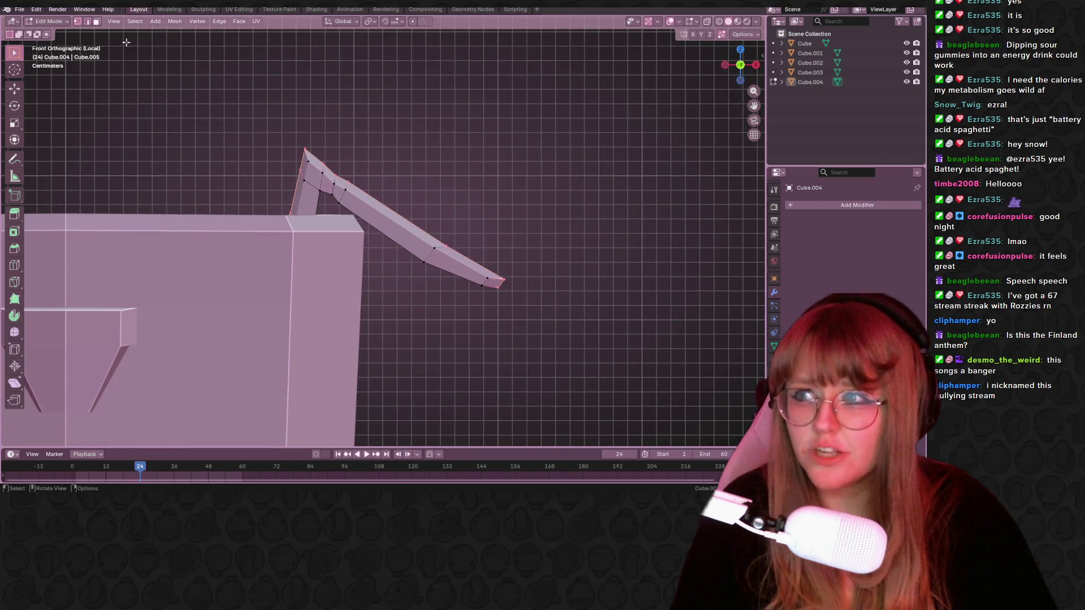
key(alt+a)
mouse_move(424, 126)
middle_down()
mouse_move(626, 160)
mouse_move(703, 128)
mouse_move(102, 159)
middle_up()
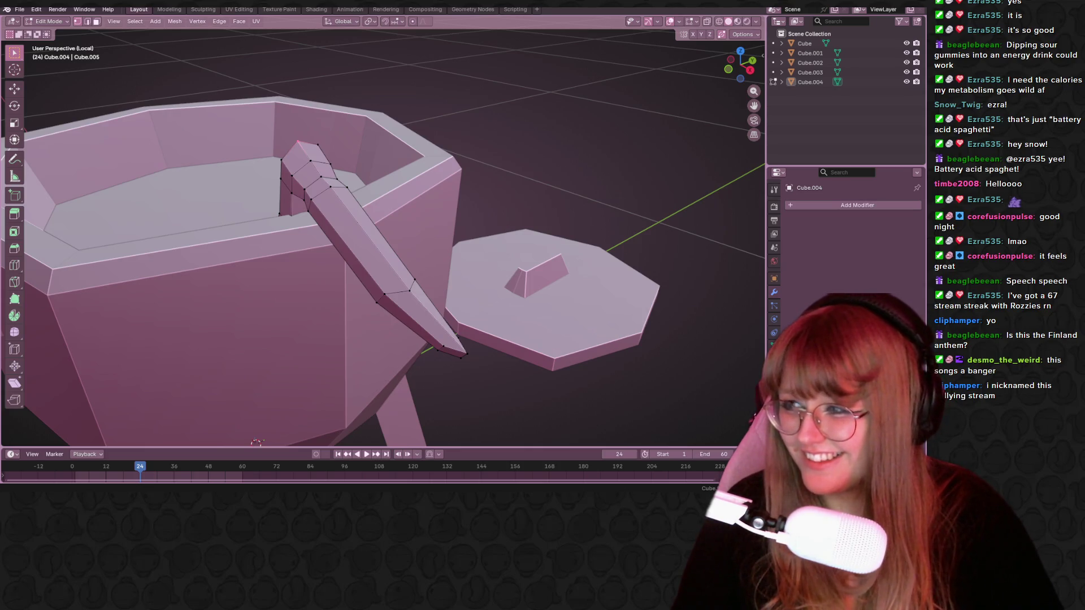
Nudge the stick's edges and one vertex slightly upward, then return to Object Mode.
mouse_move(257, 442)
middle_down()
mouse_move(415, 177)
mouse_move(527, 193)
mouse_move(468, 199)
middle_up()
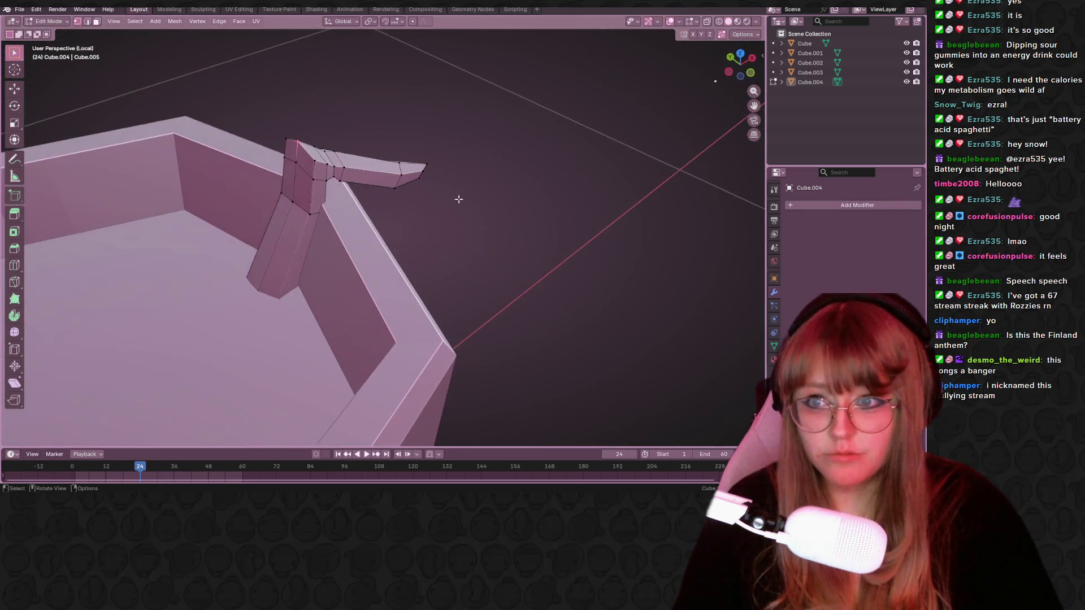
mouse_move(295, 182)
middle_down()
mouse_move(416, 157)
mouse_move(380, 147)
mouse_move(372, 119)
middle_up()
key(g)
click(372, 118)
click(372, 118)
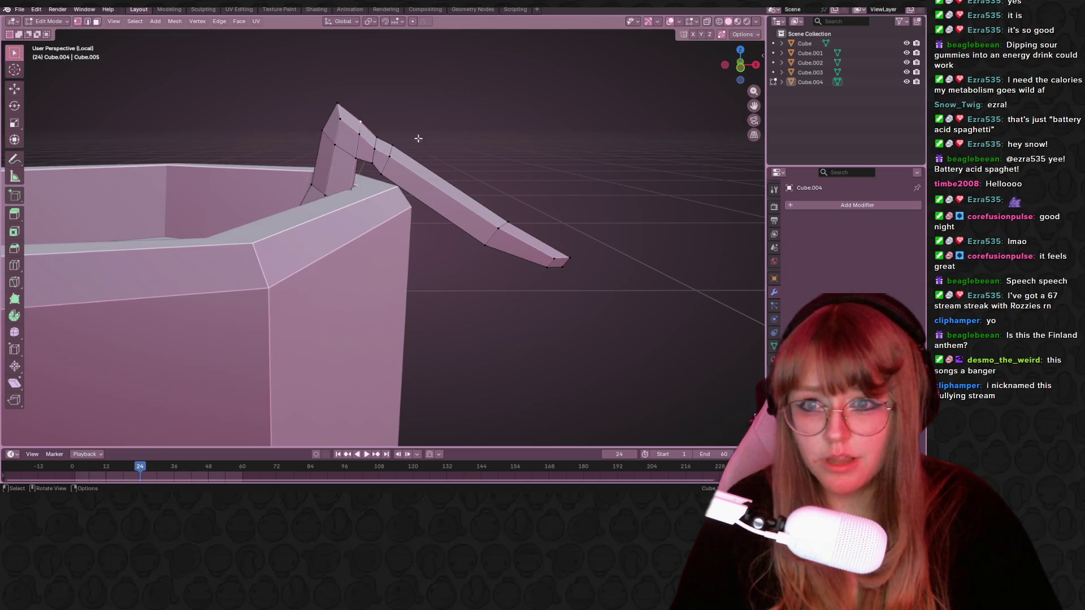
key(g)
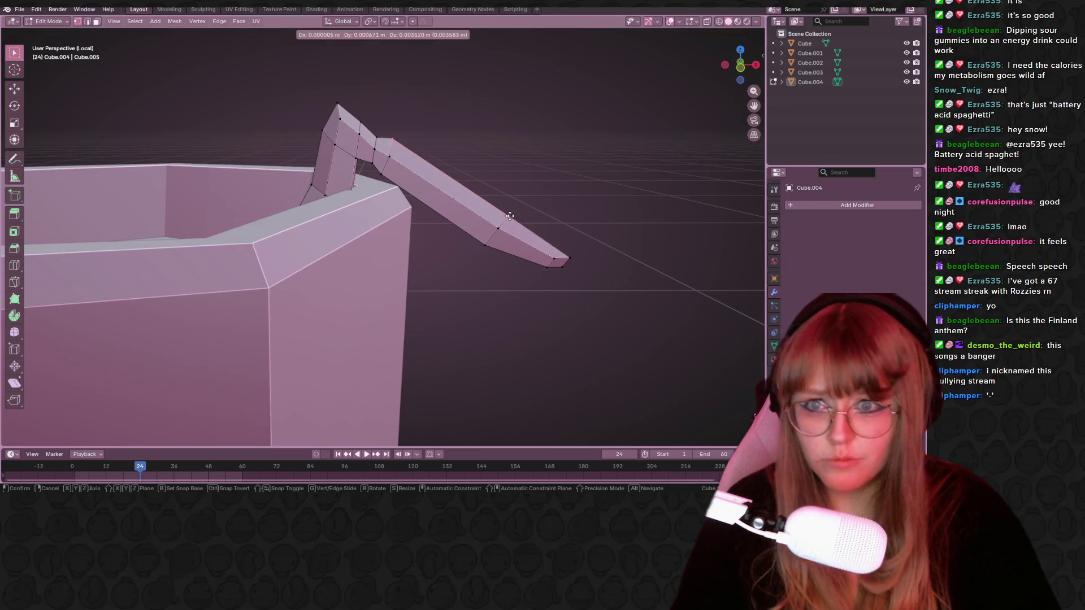
click(512, 218)
key(g)
right_click(501, 195)
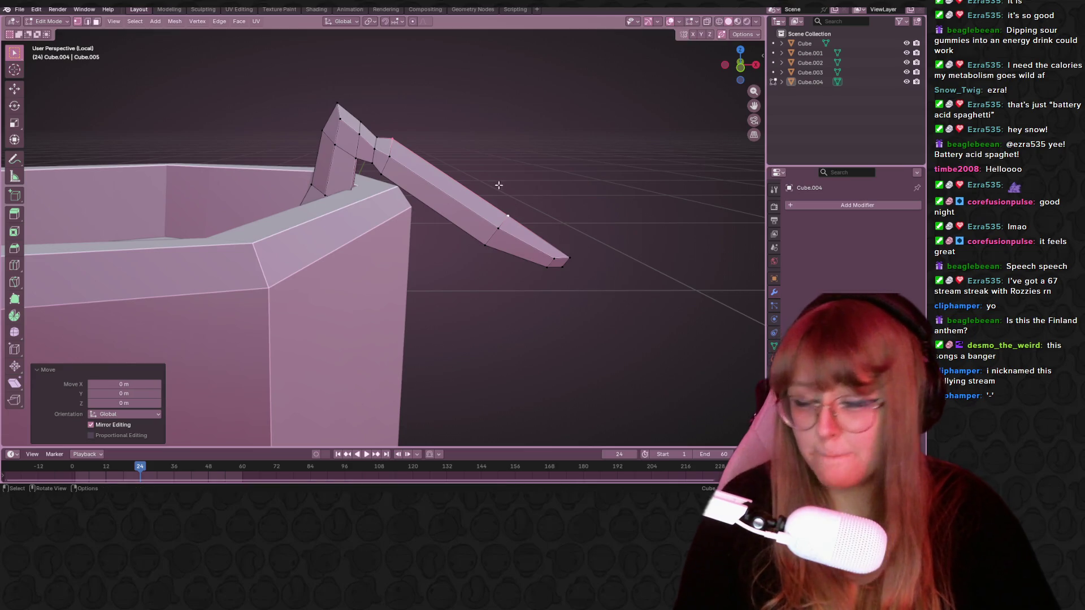
mouse_move(506, 172)
middle_down()
mouse_move(523, 157)
mouse_move(406, 161)
mouse_move(363, 94)
mouse_move(491, 150)
mouse_move(483, 93)
mouse_move(432, 79)
mouse_move(434, 164)
mouse_move(484, 153)
mouse_move(460, 198)
mouse_move(349, 173)
middle_up()
key(Tab)
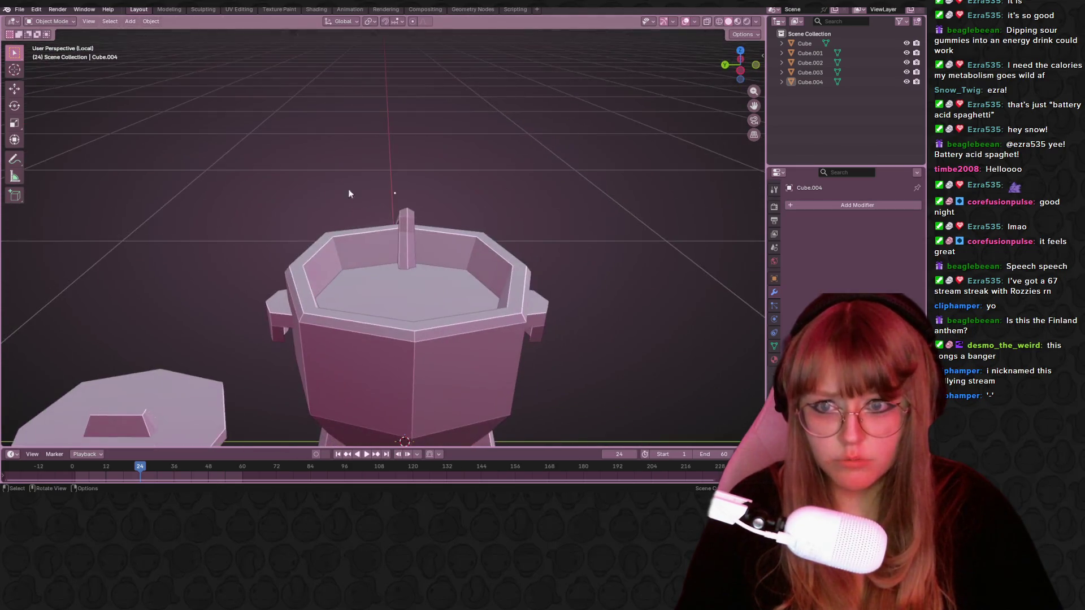
From the top view, duplicate the Cube.004 stick and rotate the copy slightly apart.
click(407, 228)
mouse_move(407, 227)
middle_down()
mouse_move(466, 236)
mouse_move(449, 261)
mouse_move(435, 198)
mouse_move(445, 212)
middle_up()
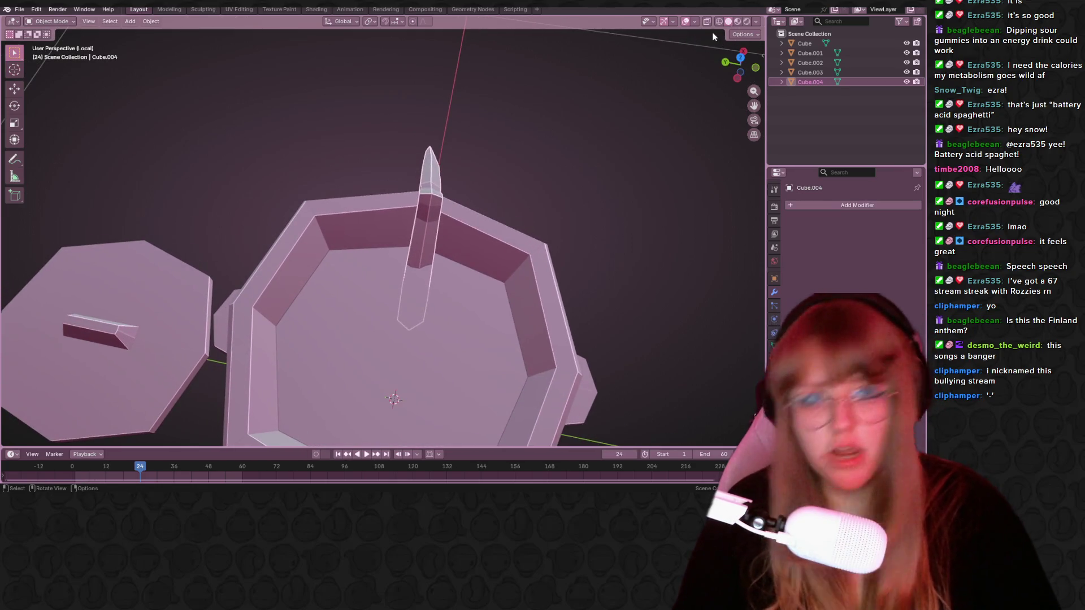
click(740, 57)
key(shift+a)
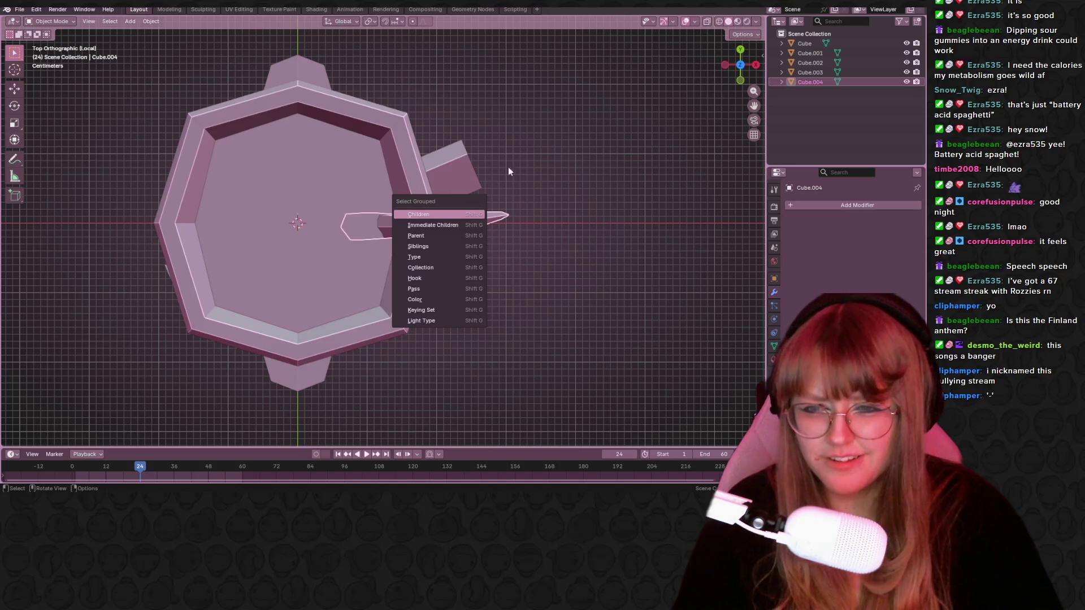
key(shift+d)
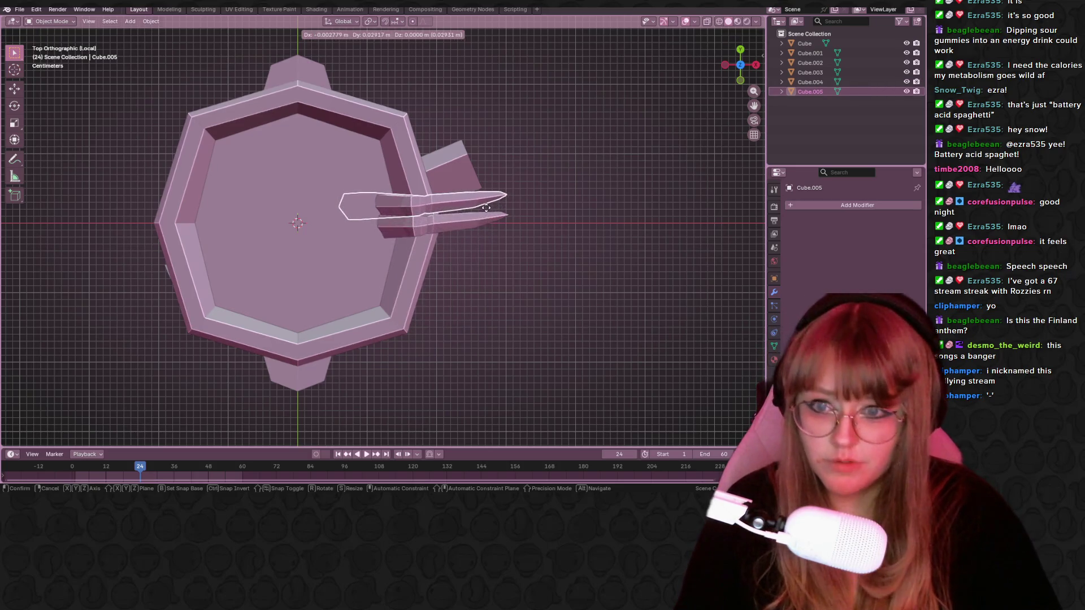
click(495, 189)
key(r)
click(494, 188)
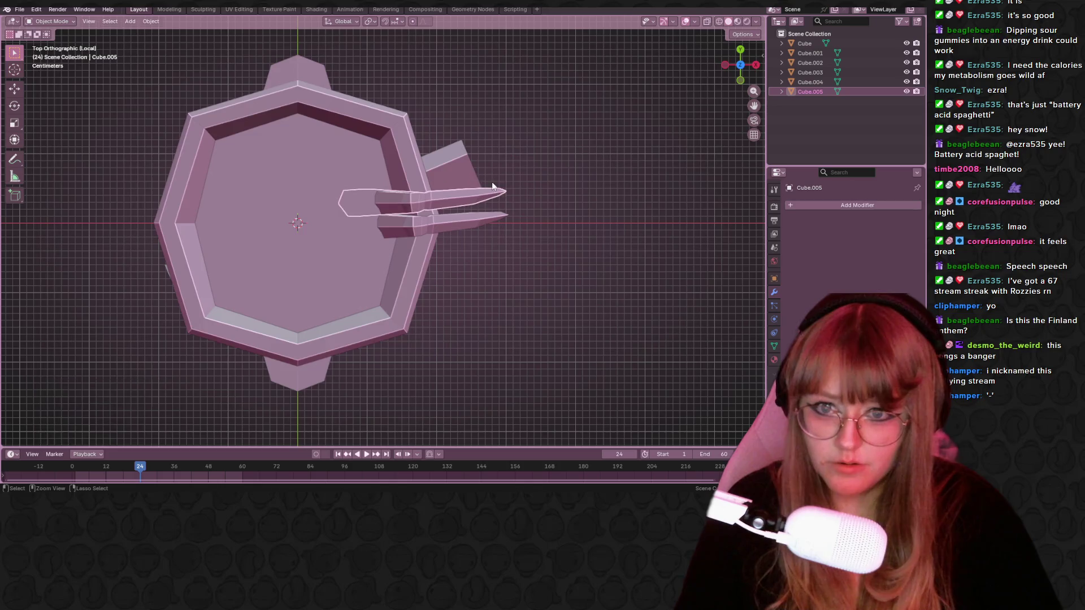
scroll(492, 181, down, 4)
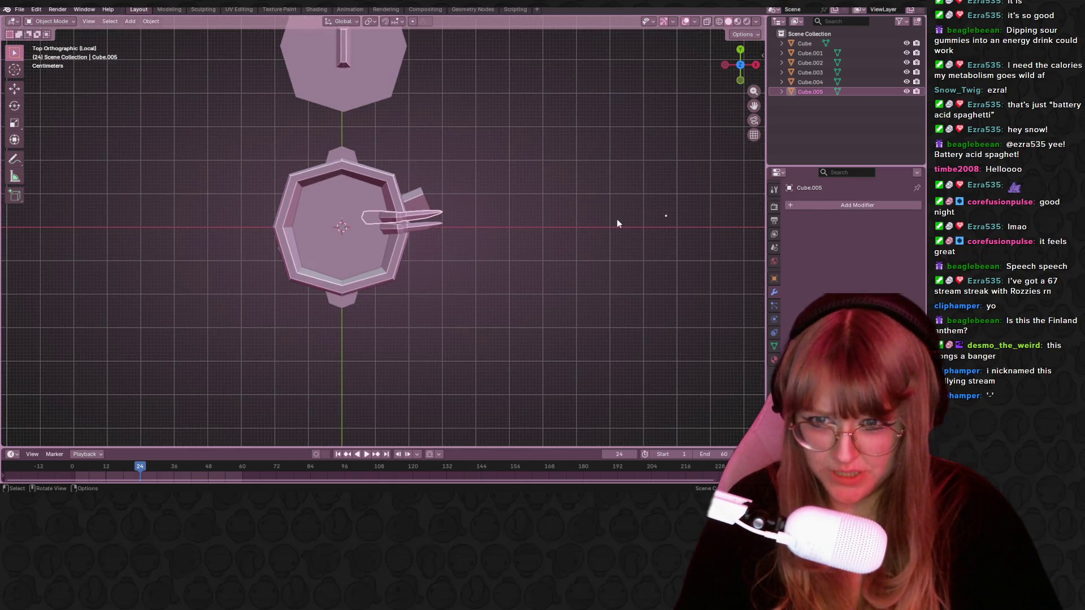
Select both sticks and move them together onto the cauldron's right rim.
shift+click(428, 225)
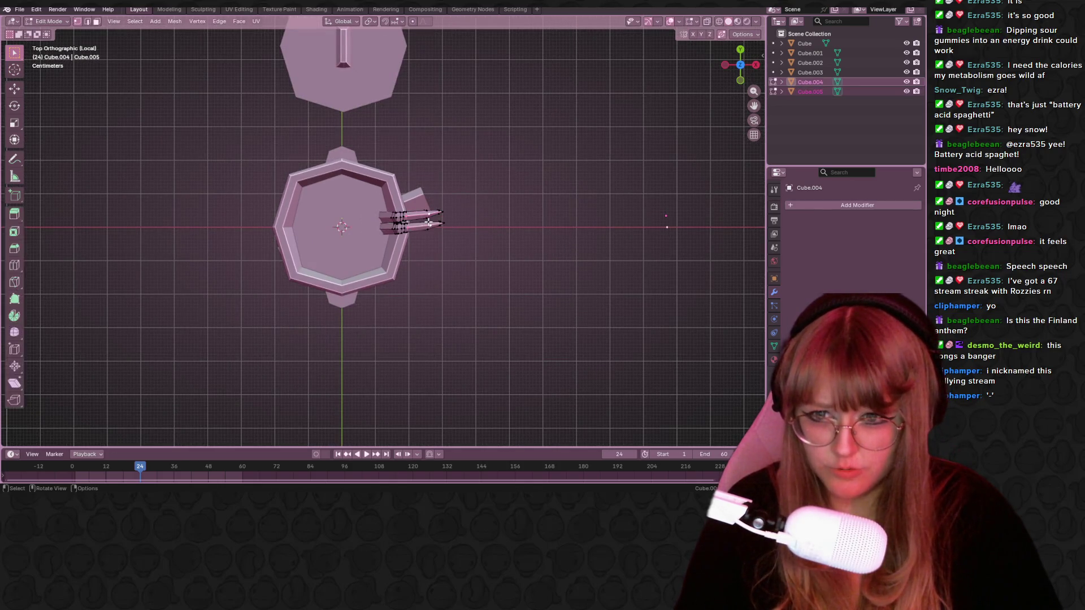
key(Tab)
scroll(428, 223, down, 3)
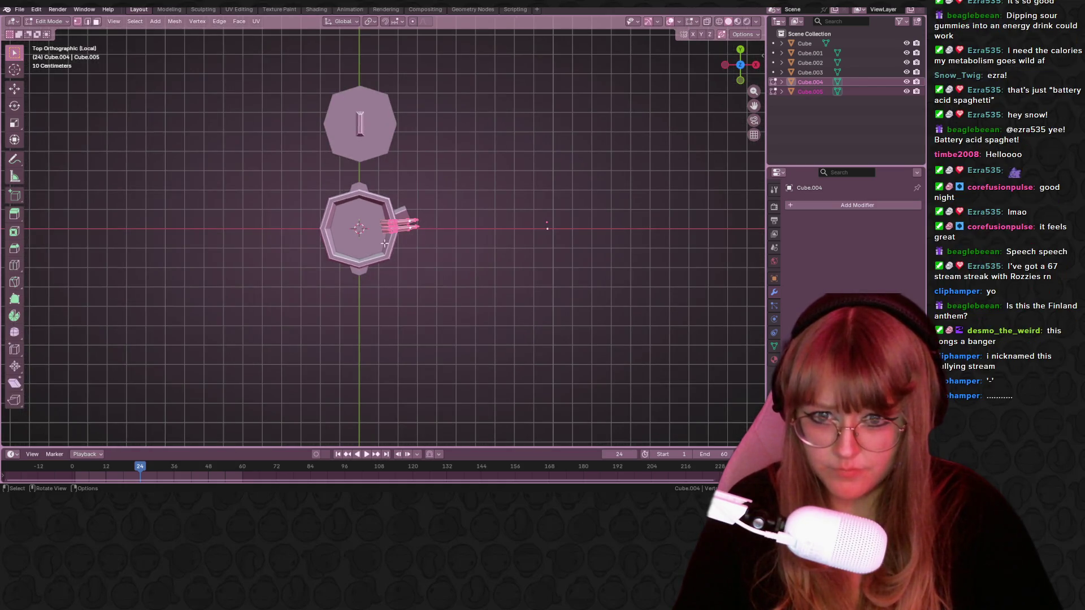
key(g)
click(552, 243)
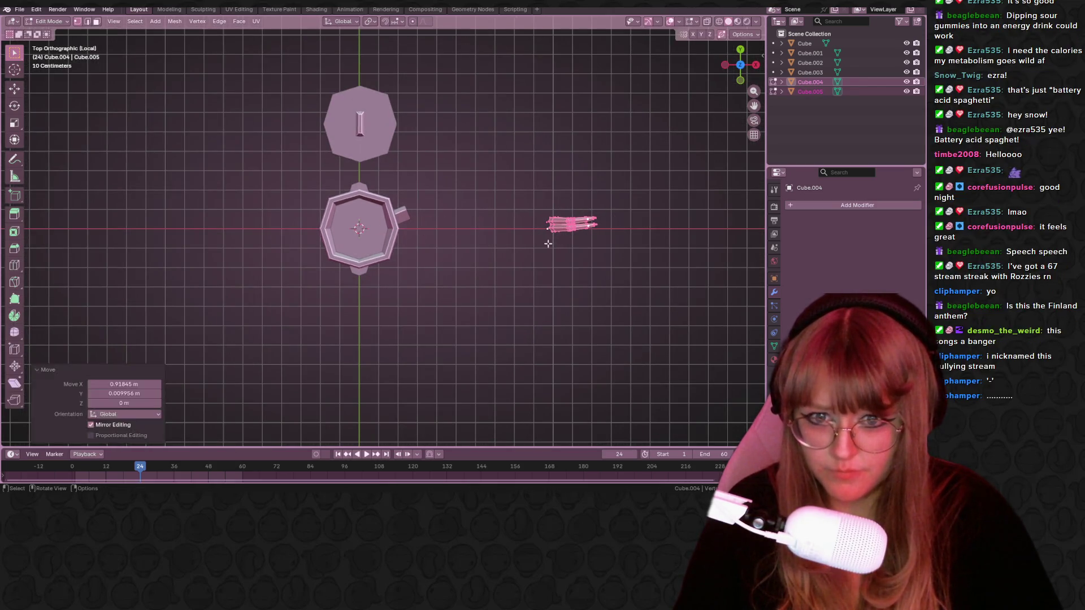
key(Tab)
key(g)
click(429, 242)
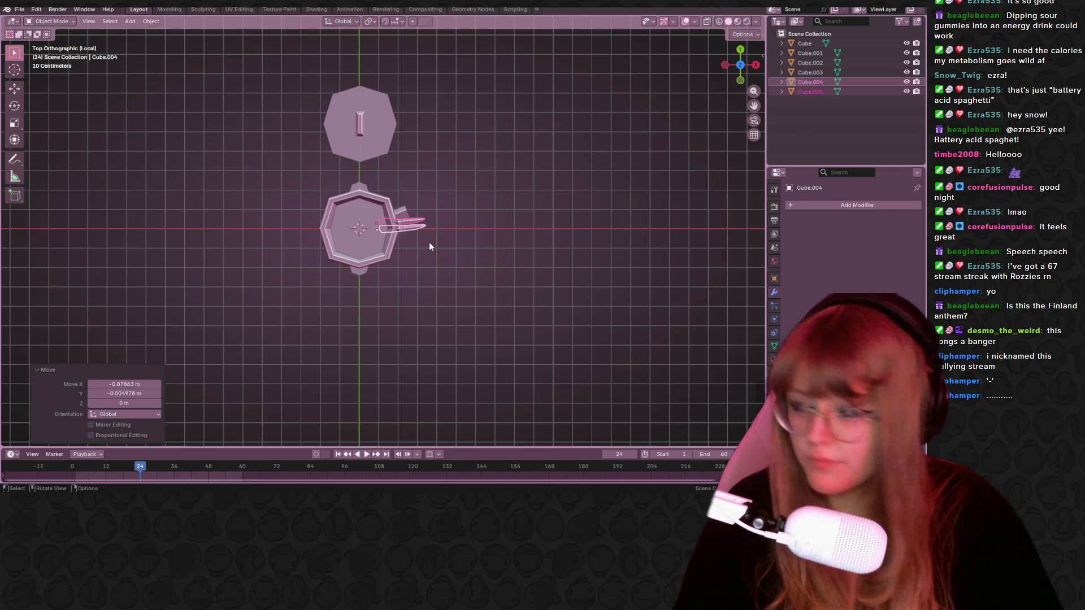
key(g)
click(419, 243)
mouse_move(419, 242)
middle_down()
mouse_move(445, 249)
mouse_move(452, 203)
mouse_move(463, 229)
mouse_move(455, 223)
middle_up()
scroll(452, 202, up, 5)
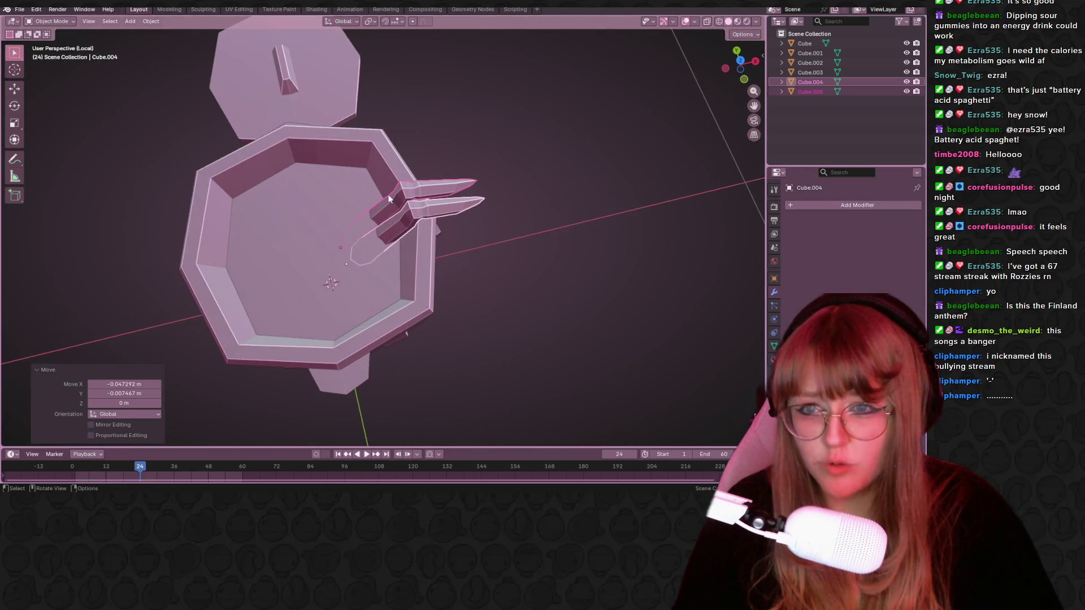
Rotate the upper stick about -11.6° on Z and nudge it slightly.
click(400, 194)
key(Tab)
middle_drag(468, 171, 482, 203)
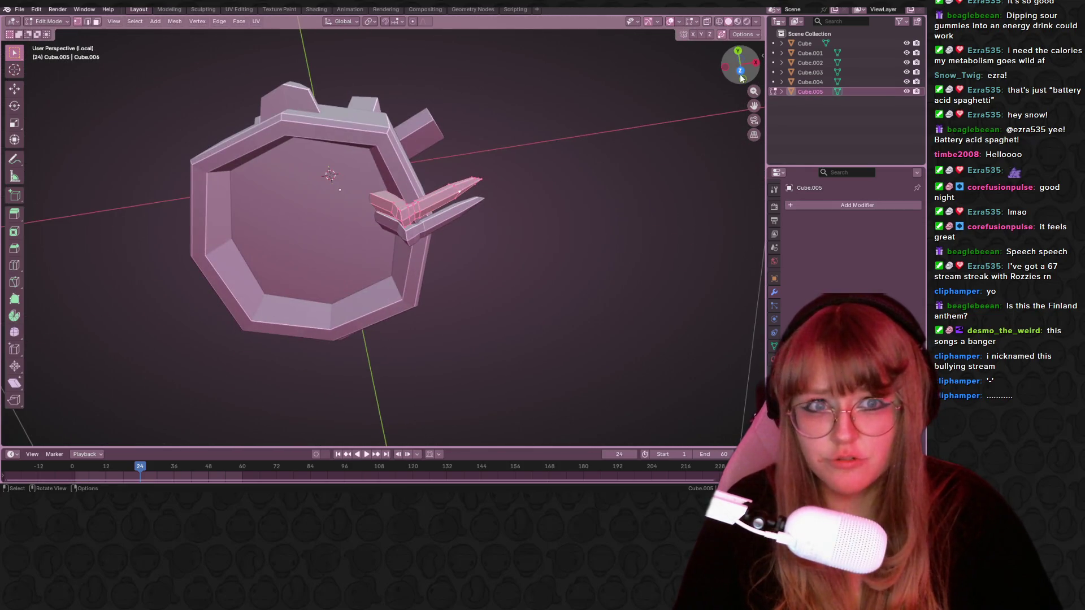
key(KP_7)
key(t)
key(r)
click(499, 182)
key(g)
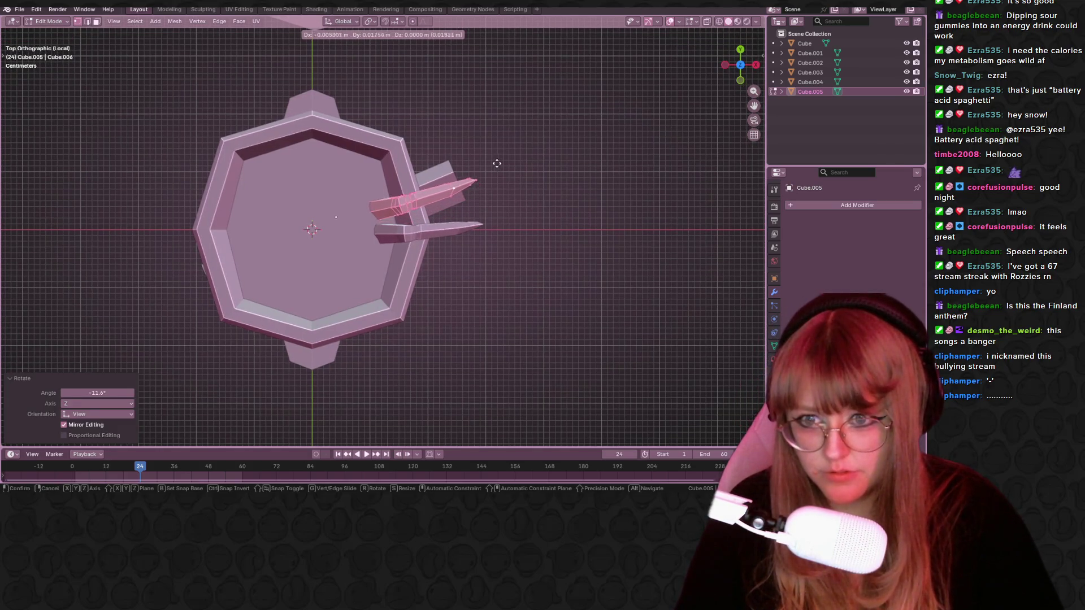
click(498, 179)
mouse_move(498, 179)
middle_down()
mouse_move(430, 141)
mouse_move(359, 124)
mouse_move(604, 161)
mouse_move(535, 226)
mouse_move(395, 162)
mouse_move(280, 148)
mouse_move(258, 177)
mouse_move(271, 222)
mouse_move(241, 213)
mouse_move(321, 169)
mouse_move(348, 185)
mouse_move(408, 174)
middle_up()
key(Tab)
Duplicate both sticks, turn the copies 180° and place them on the opposite rim.
click(489, 173)
shift+click(497, 181)
mouse_move(498, 181)
shift+middle_down()
mouse_move(576, 168)
mouse_move(589, 205)
shift+middle_up()
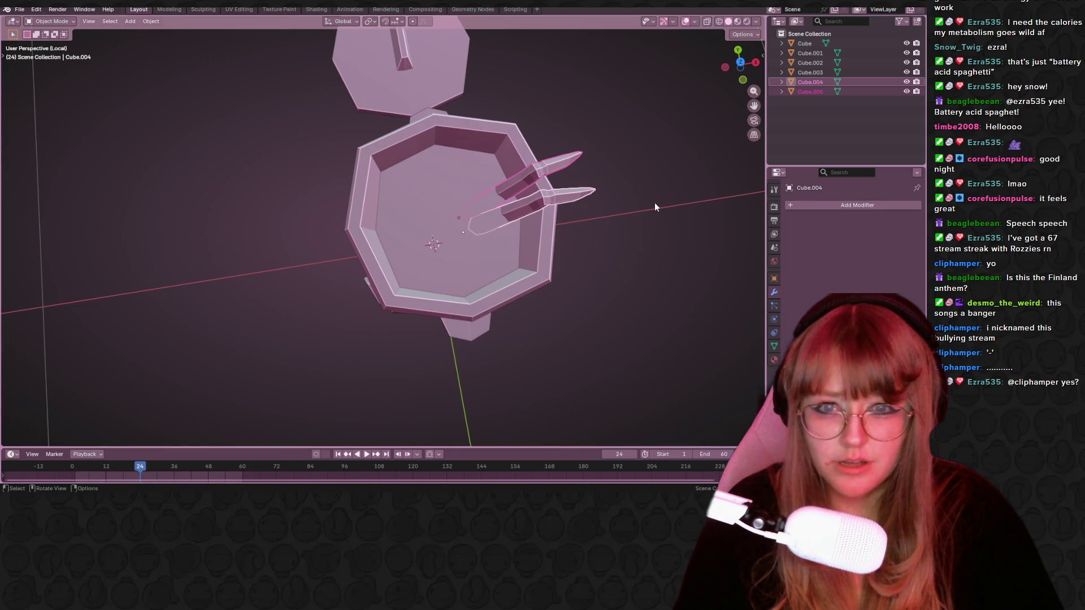
click(741, 62)
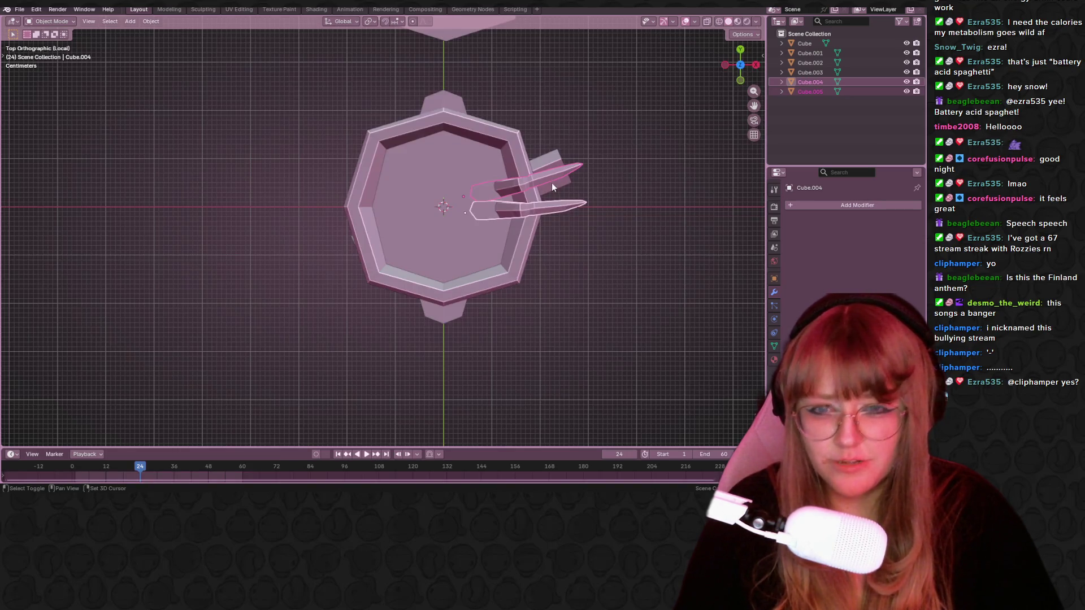
key(shift+d)
click(470, 270)
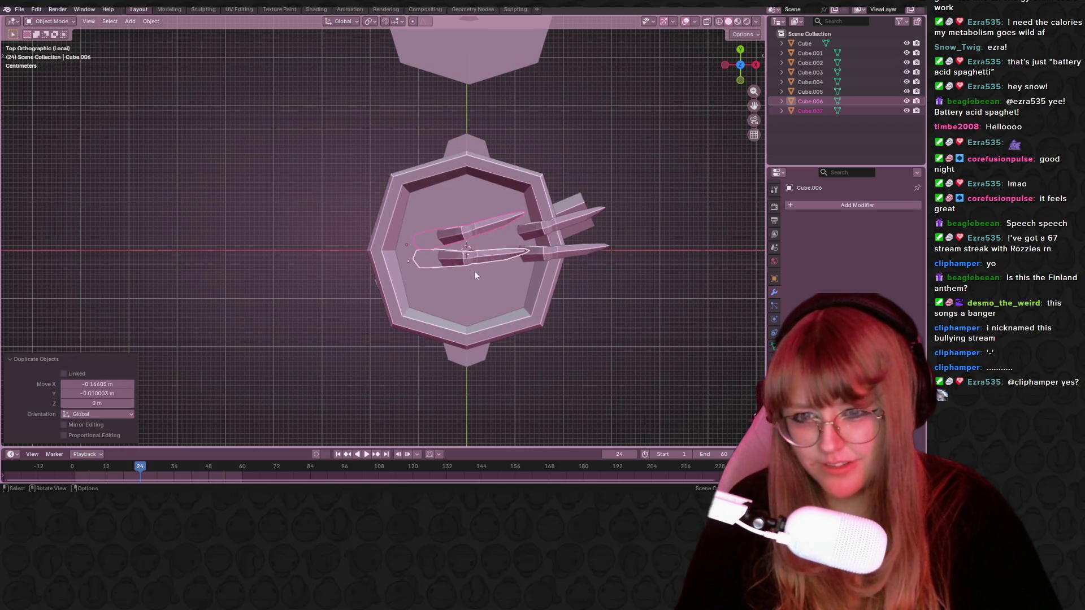
key(r)
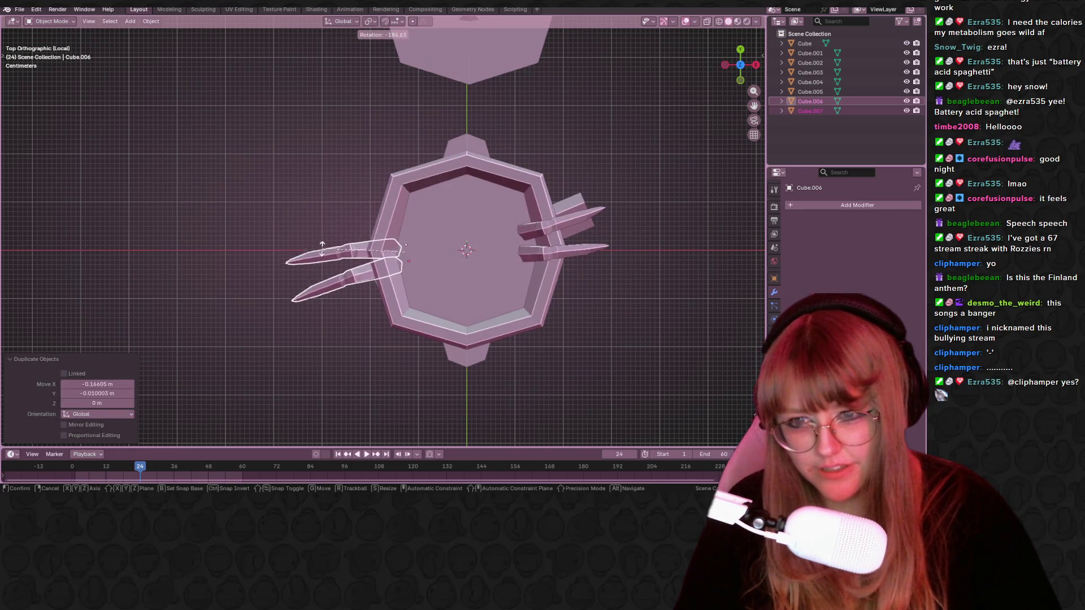
click(416, 264)
key(g)
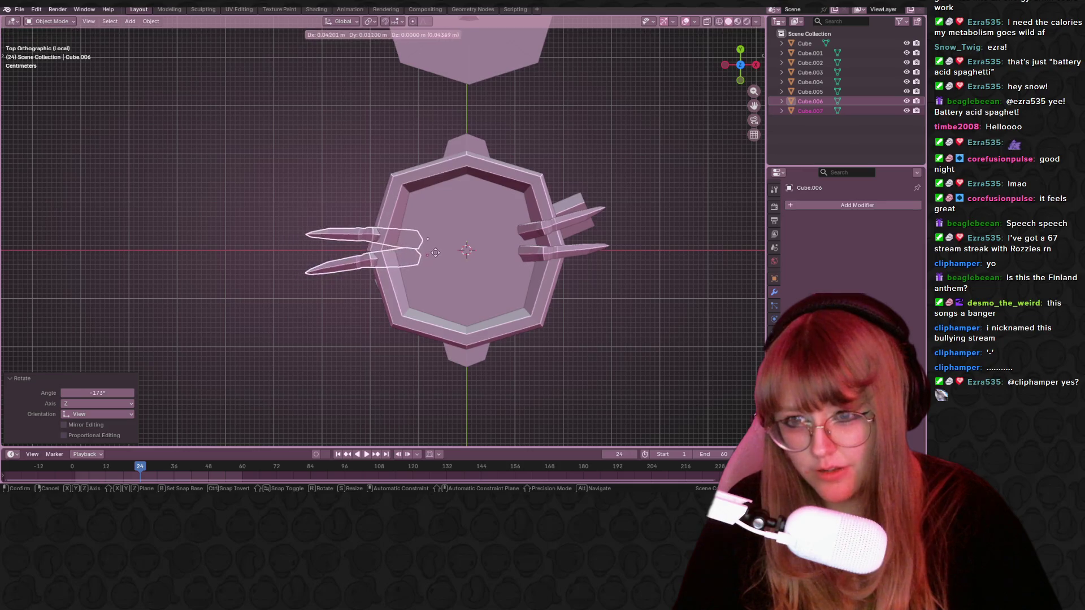
click(449, 255)
Inspect both stick pairs around the cauldron from the top and in perspective.
mouse_move(448, 255)
middle_down()
mouse_move(432, 178)
mouse_move(462, 243)
mouse_move(758, 47)
middle_up()
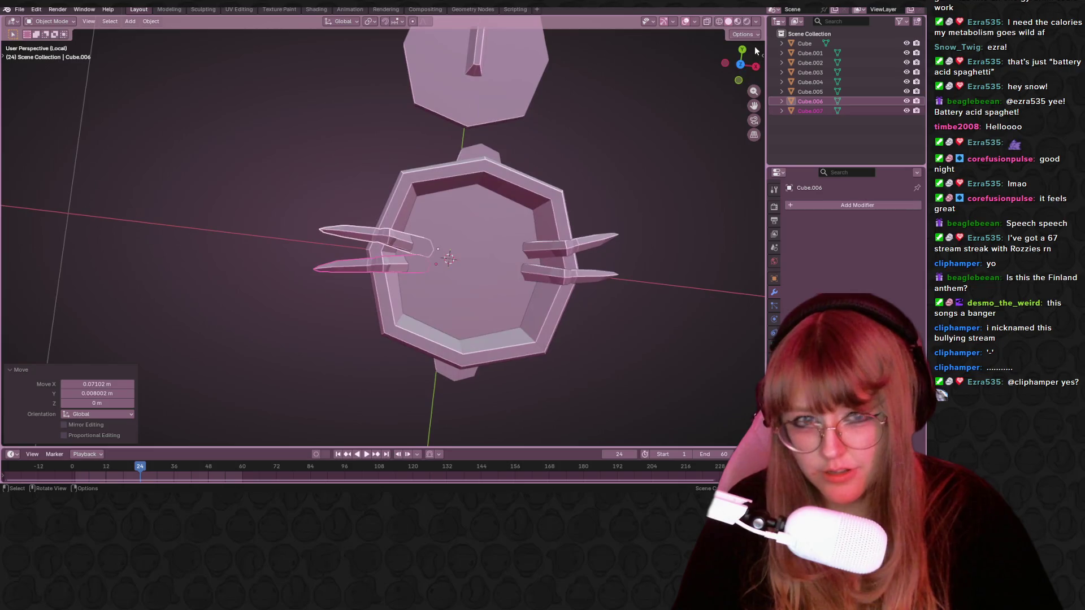
click(741, 64)
key(Tab)
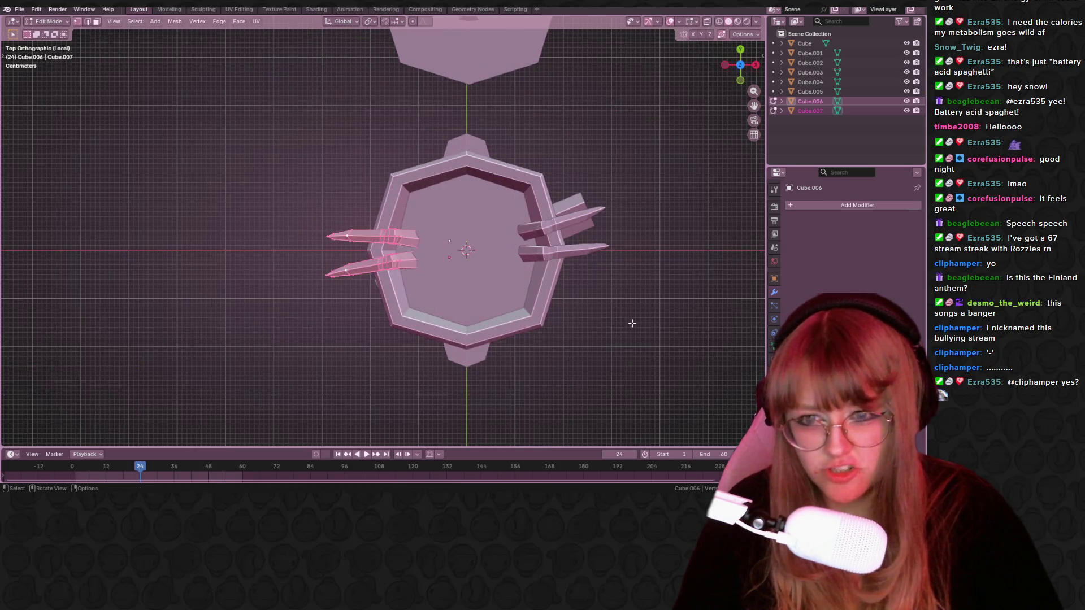
key(Tab)
mouse_move(588, 416)
middle_down()
mouse_move(530, 368)
mouse_move(389, 343)
mouse_move(275, 354)
mouse_move(202, 392)
mouse_move(148, 384)
middle_up()
middle_drag(601, 243, 537, 199)
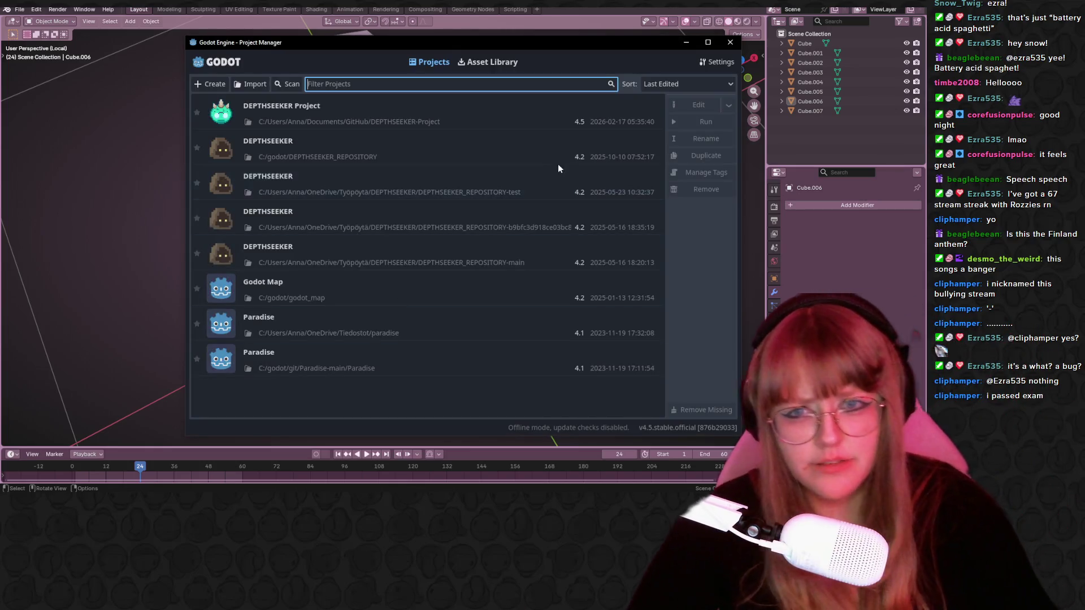
Open DEPTHSEEKER Project from the Godot Project Manager list.
double_click(527, 119)
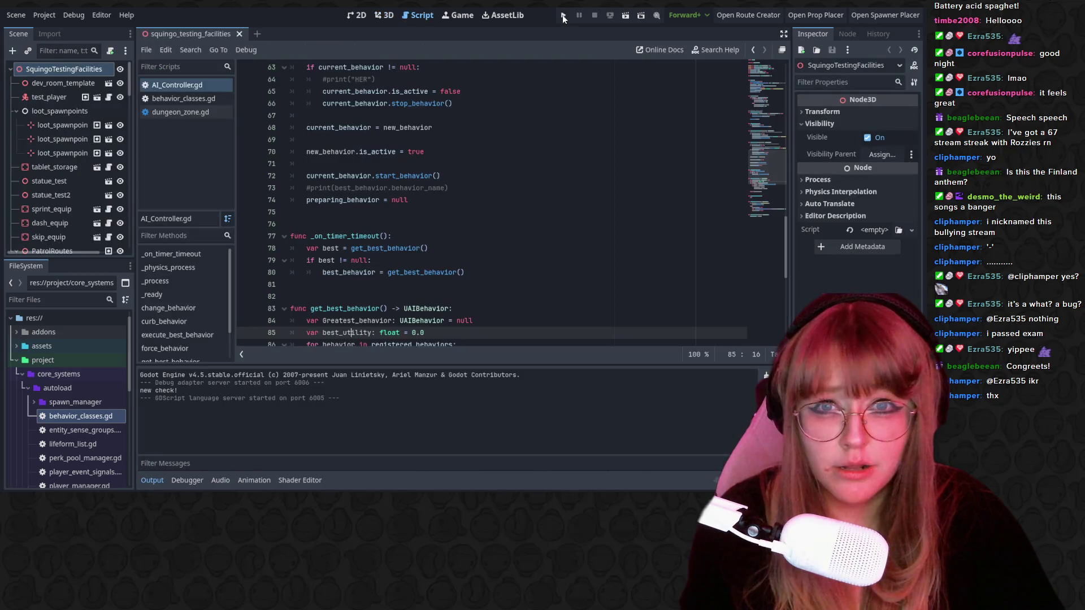
Run DEPTHSEEKER, start an expedition and walk until it halts on the Chase_Behavior.gd line 27 error.
click(562, 14)
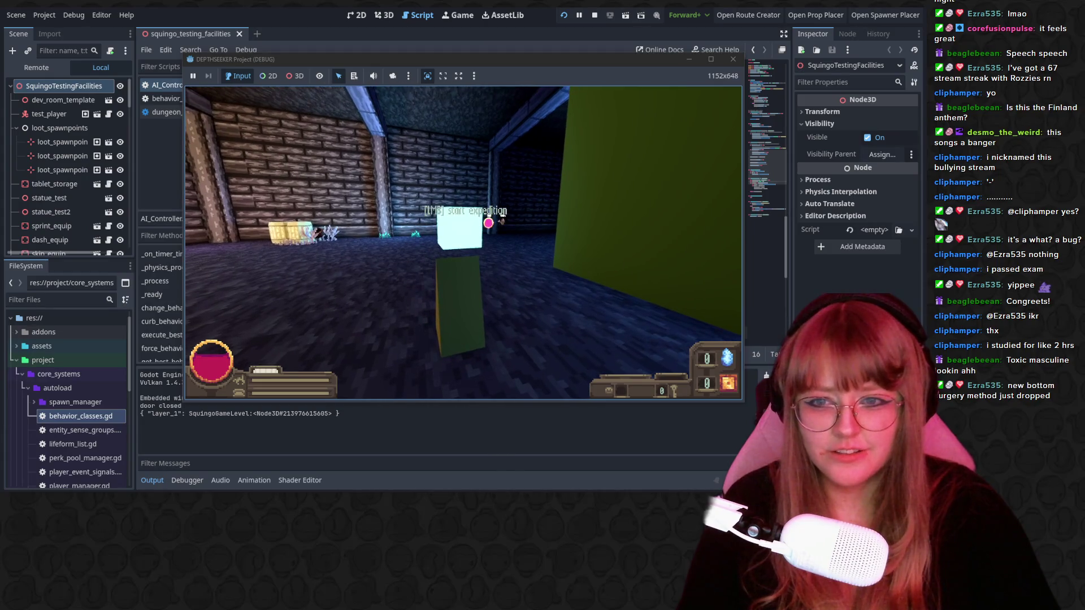
click(463, 243)
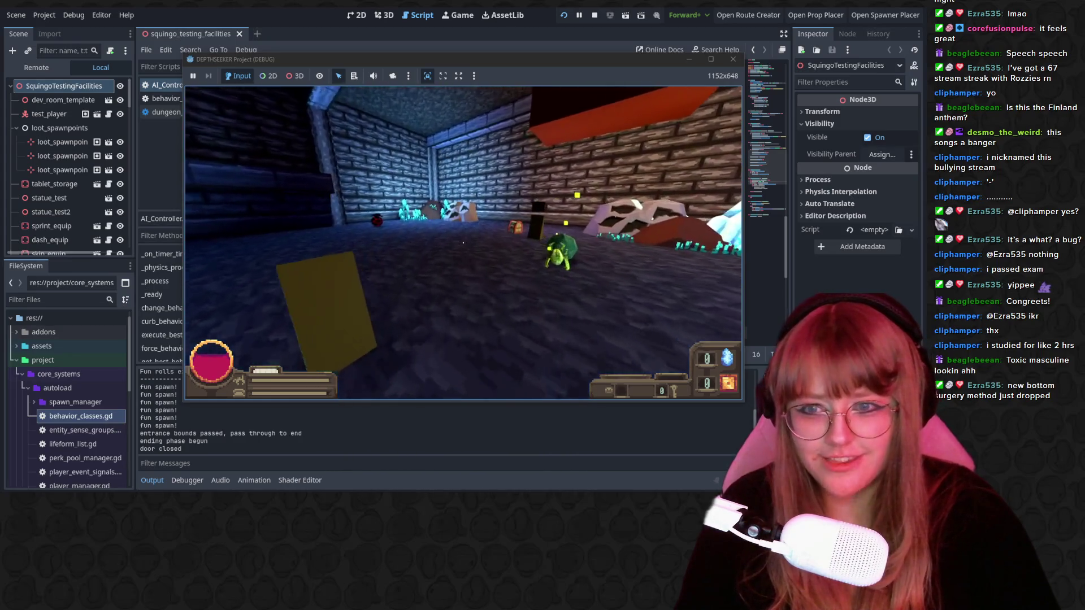
key(w)
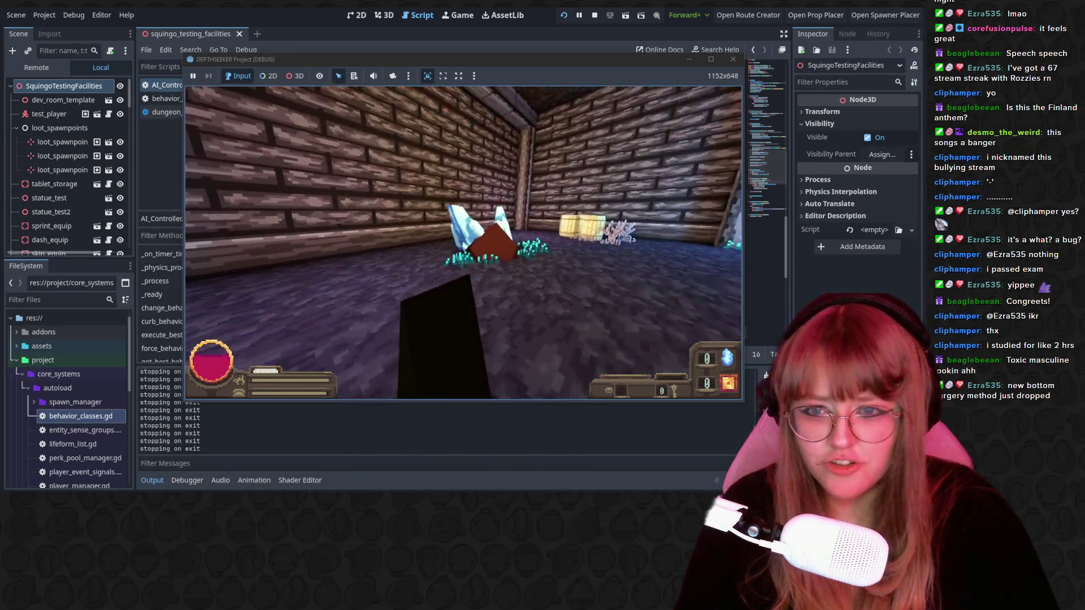
key(w)
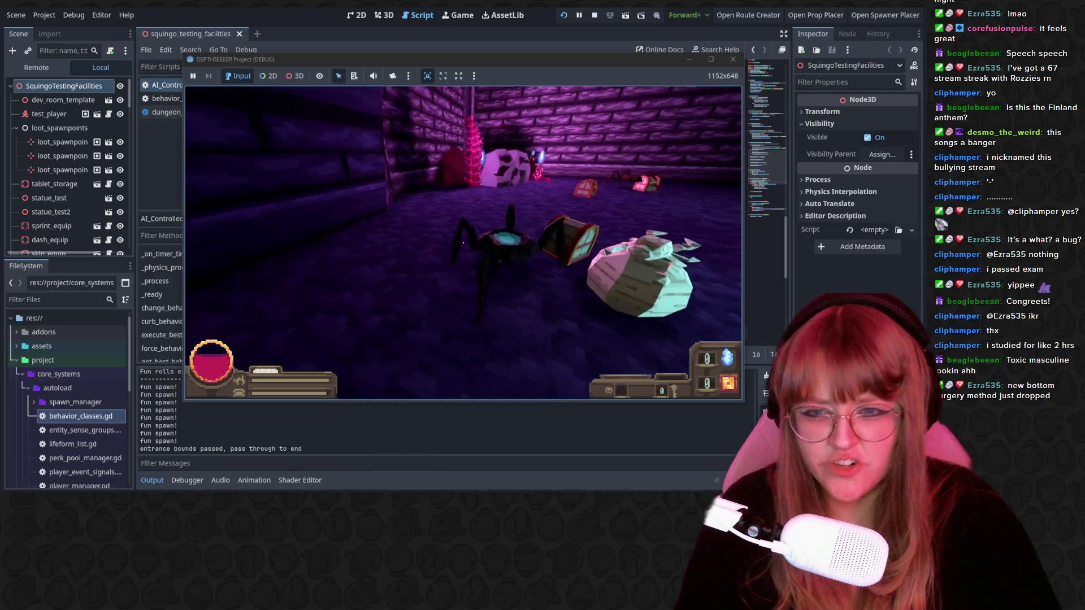
key(s)
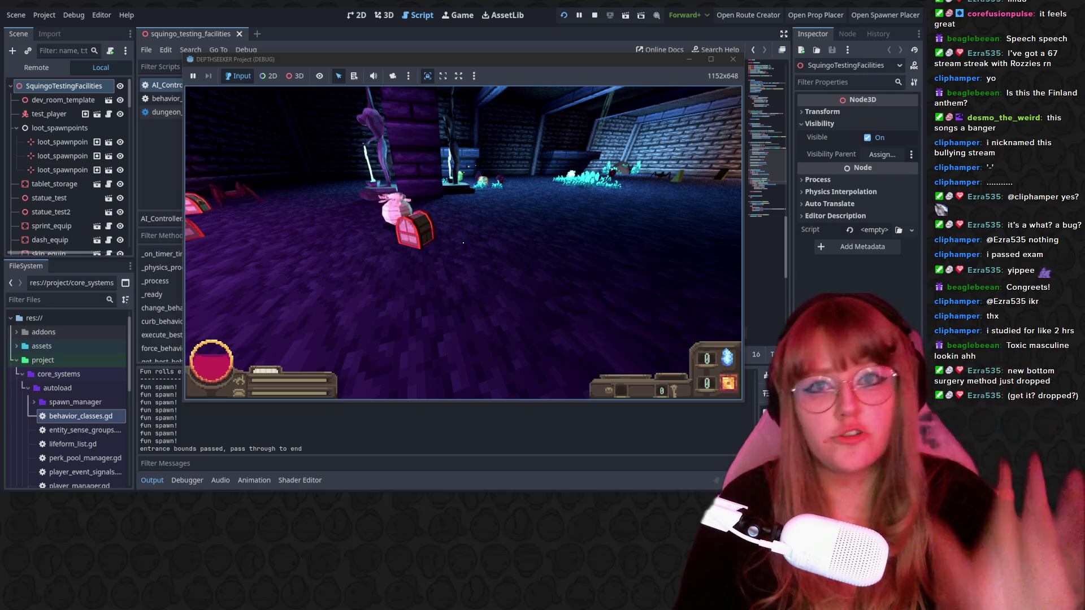
key(w)
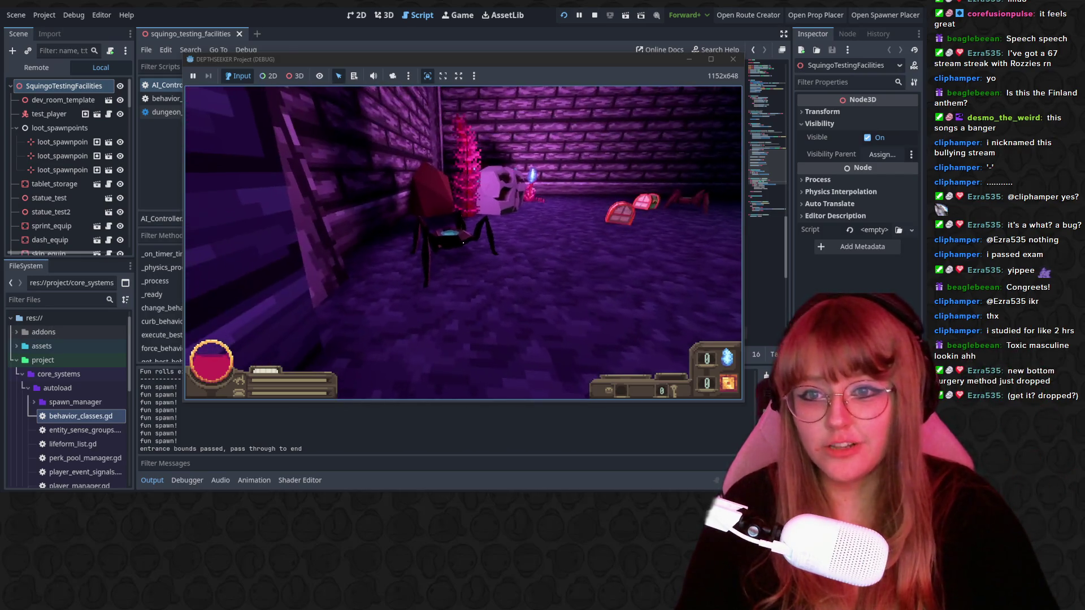
mouse_move(463, 243)
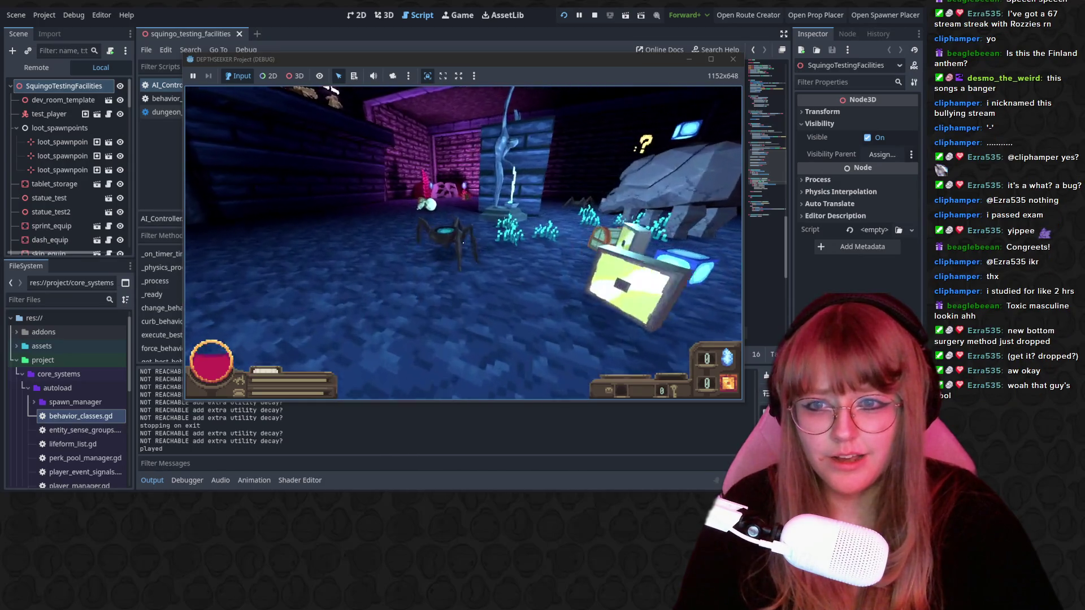
key(alt+Tab)
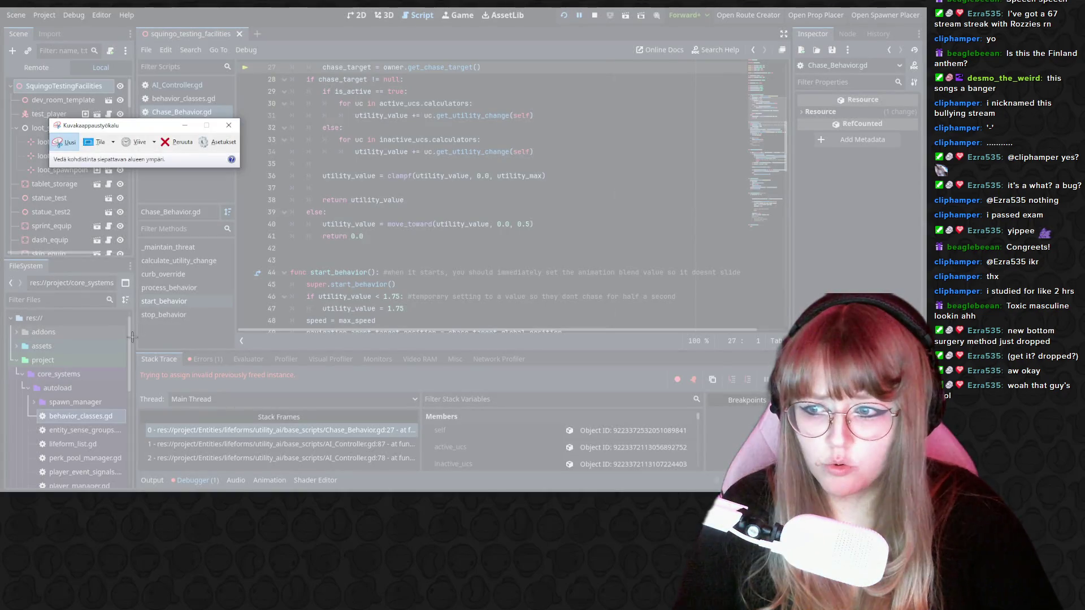
Snip the Debugger's Stack Trace area showing the freed-instance error.
drag(136, 336, 508, 471)
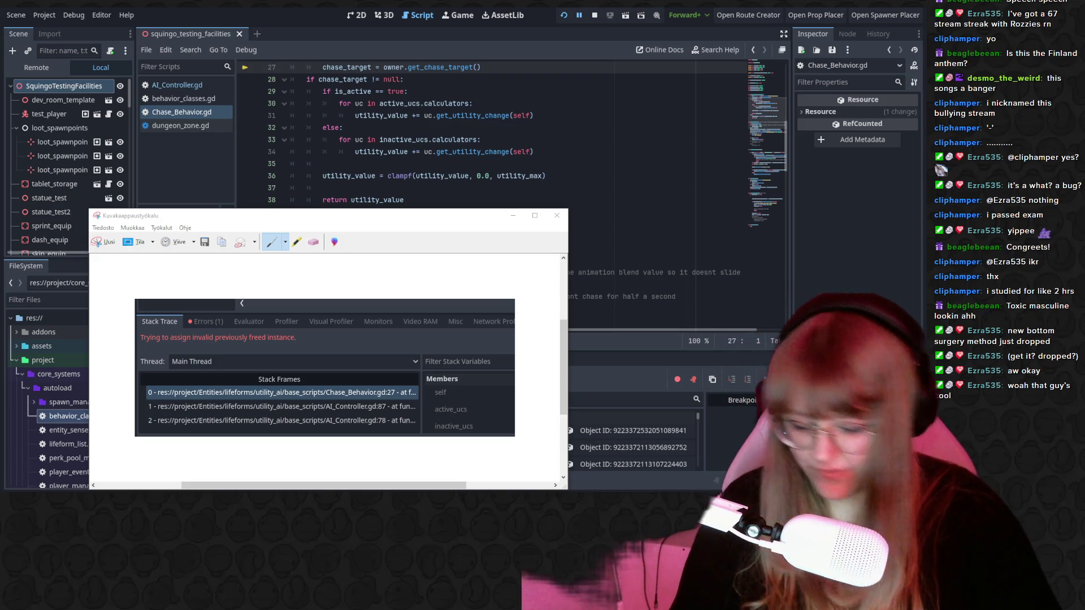
Switch the debugger to its Errors list, snip that region and copy the capture.
key(alt+Tab)
click(189, 360)
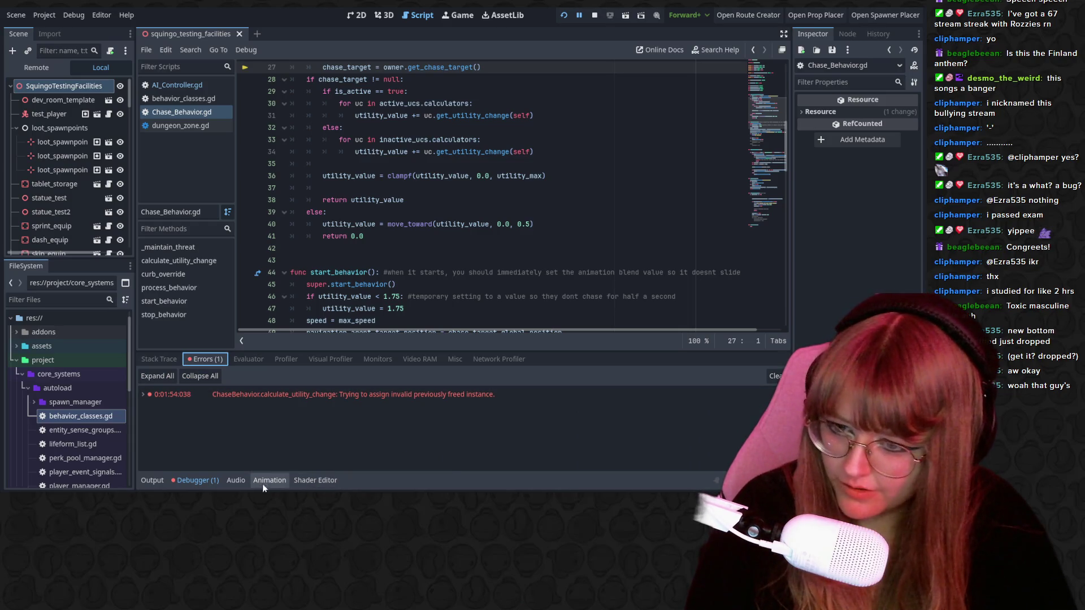
key(alt+Tab)
click(105, 242)
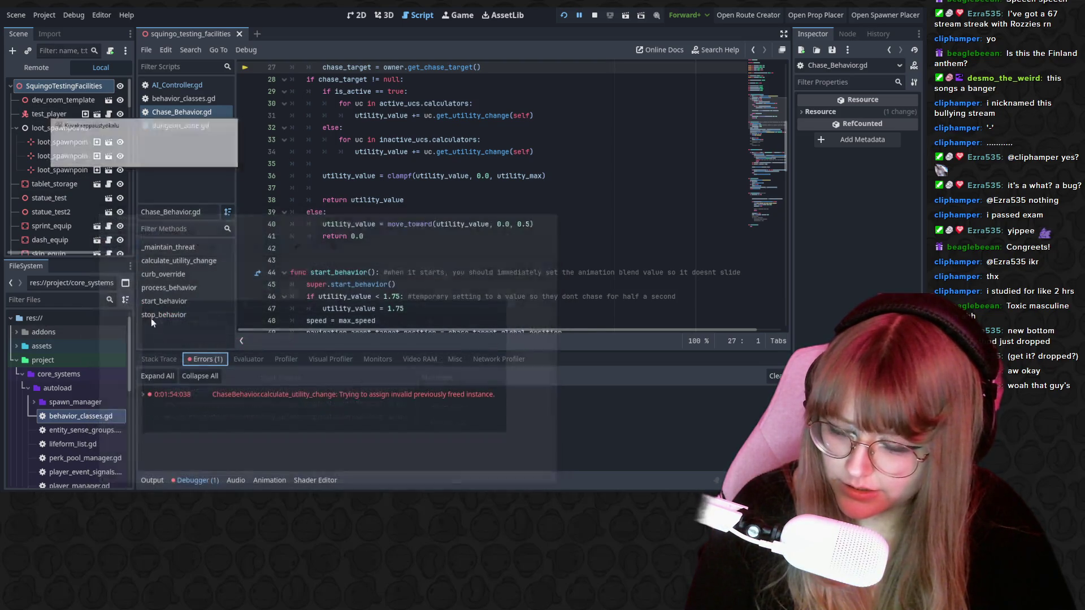
mouse_move(133, 338)
mouse_down()
mouse_move(496, 463)
mouse_move(633, 468)
mouse_up()
right_click(467, 403)
click(480, 421)
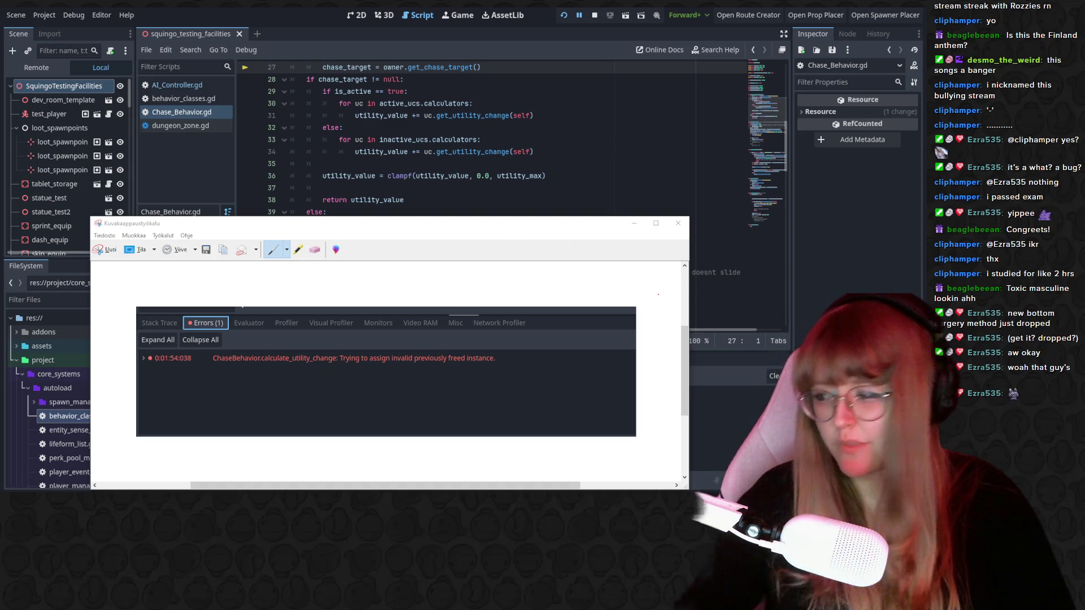
Close Snipping Tool without saving, then Stop & Quit Godot.
click(680, 223)
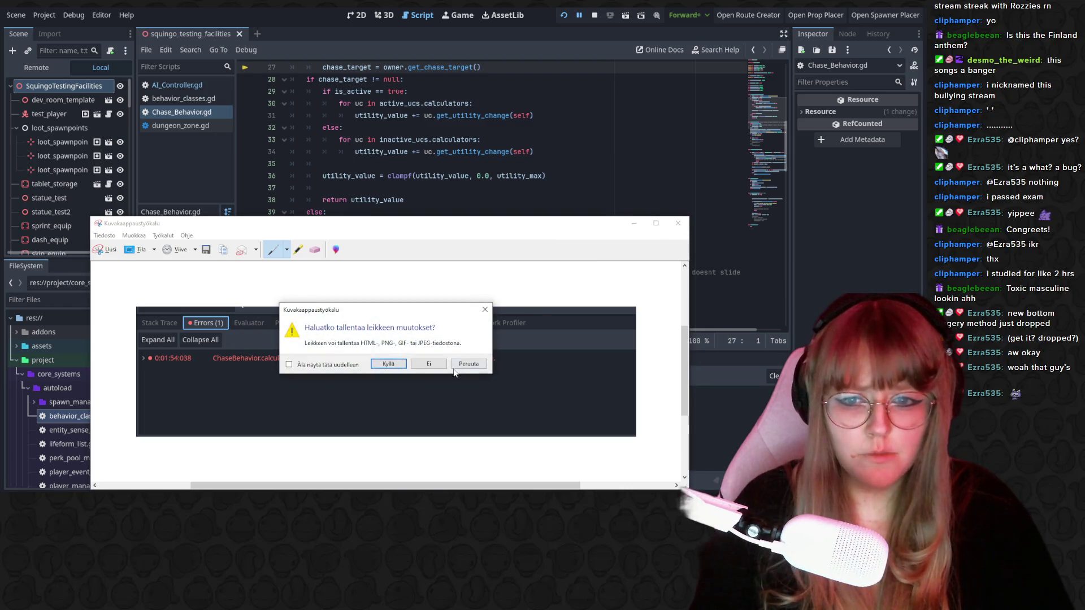
click(430, 365)
key(alt+F4)
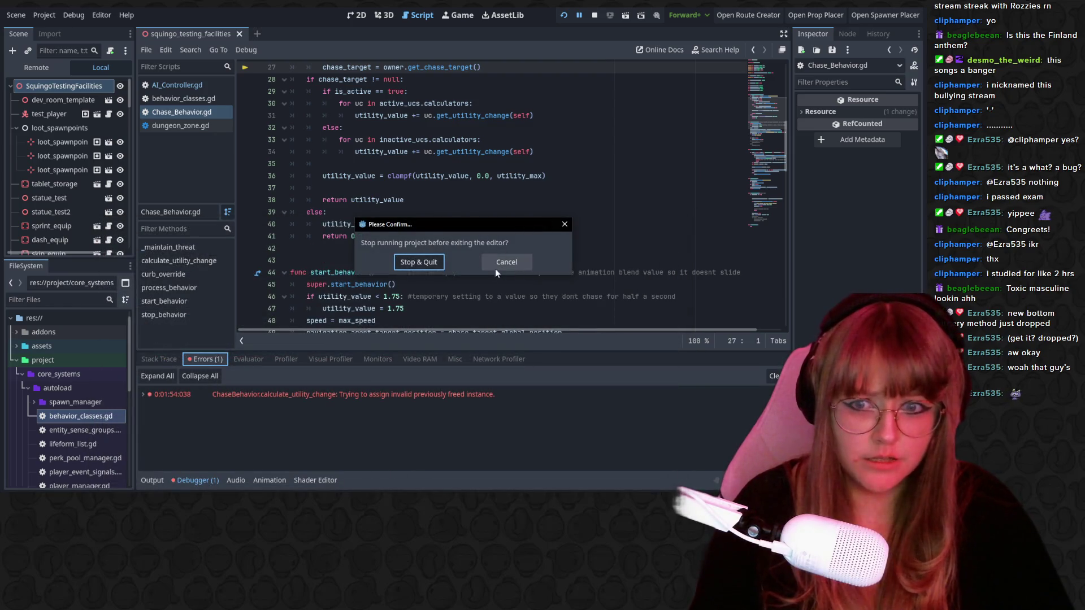
click(415, 260)
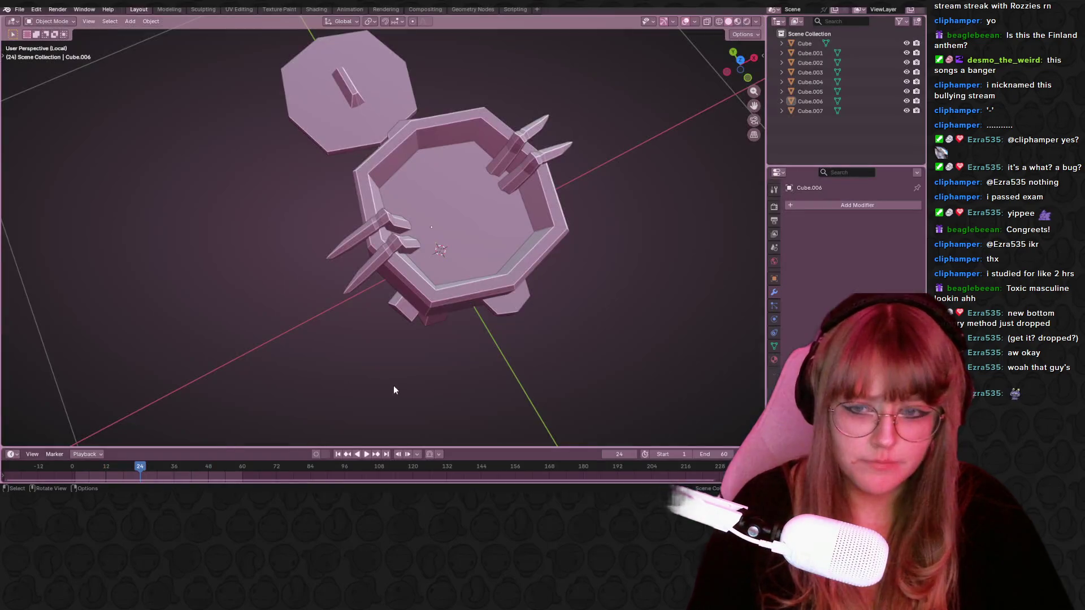
In top view, rotate one stick to point down-left and rotate and move another onto the upper-left rim.
mouse_move(577, 333)
middle_down()
mouse_move(505, 245)
mouse_move(378, 348)
mouse_move(354, 247)
mouse_move(407, 226)
middle_up()
click(407, 226)
click(740, 59)
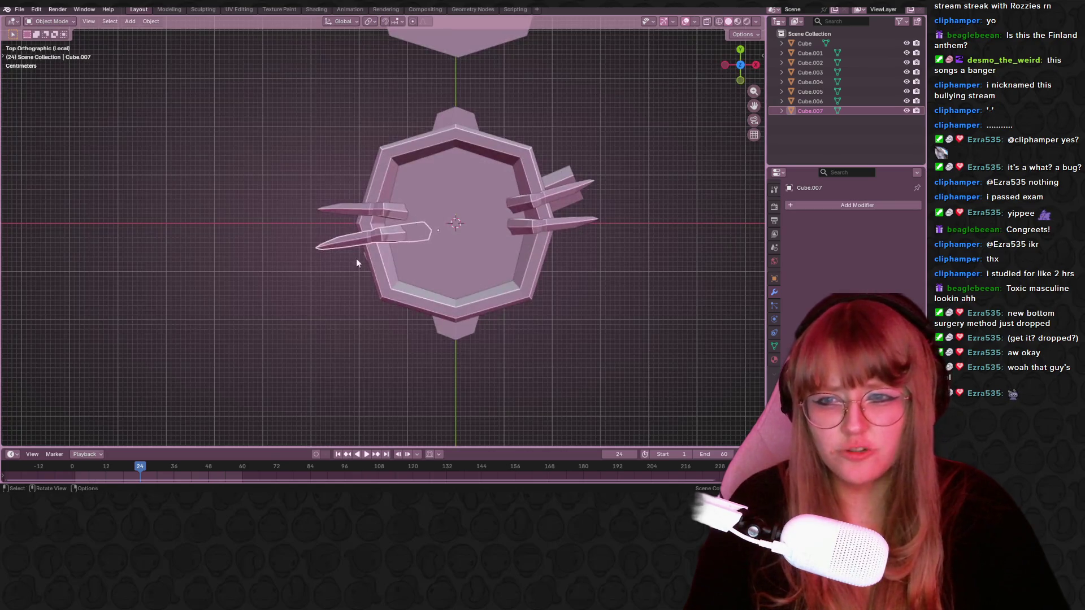
key(r)
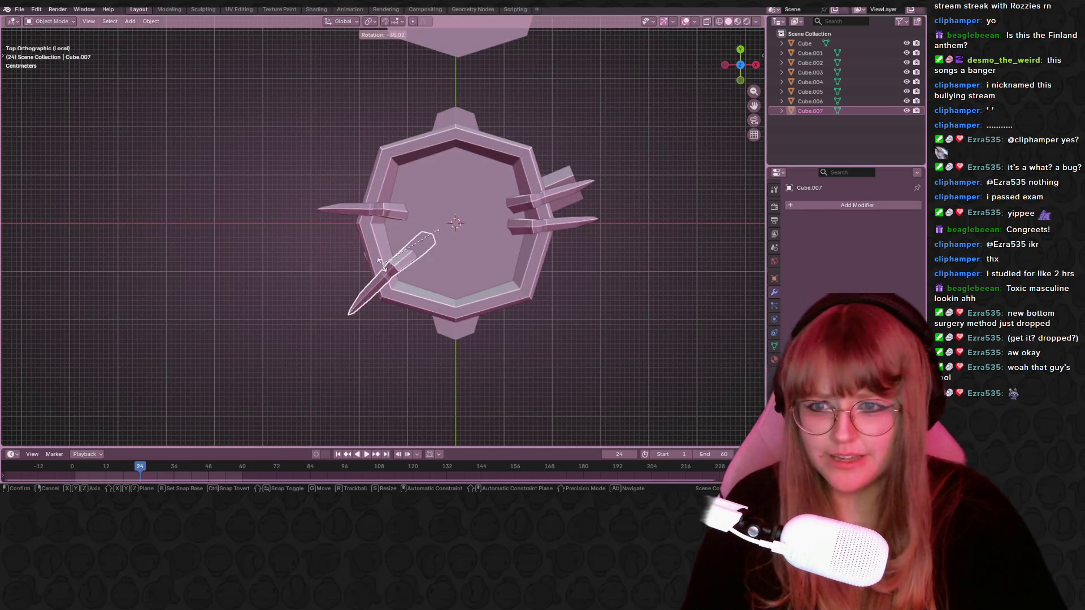
click(396, 277)
click(373, 210)
key(r)
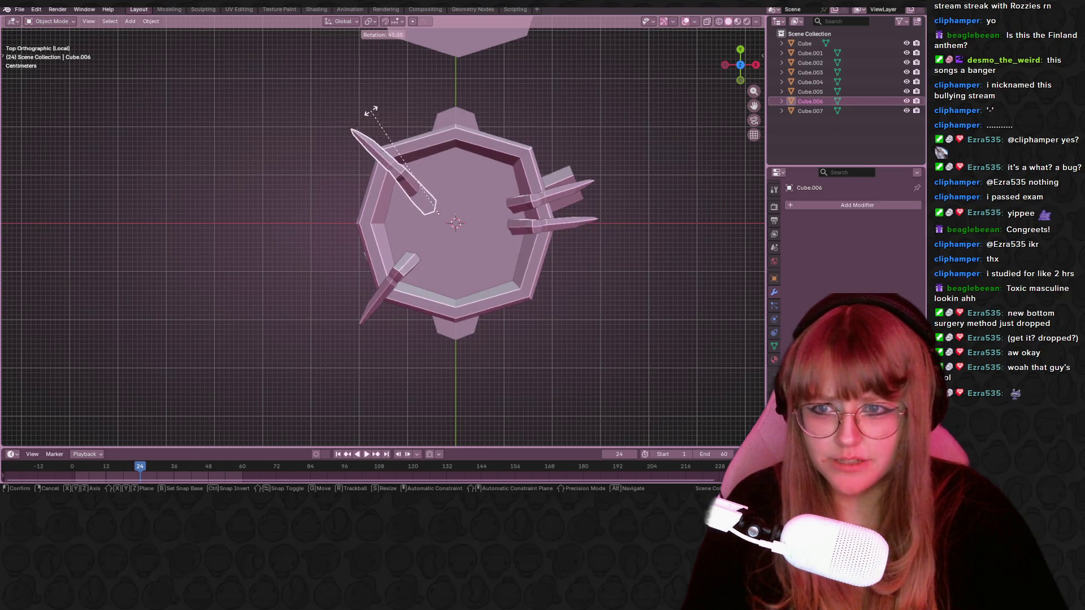
click(368, 114)
key(g)
click(447, 182)
Rotate the right-side sticks about -30.8° and 55.3°, moving one onto the upper-right rim.
click(559, 200)
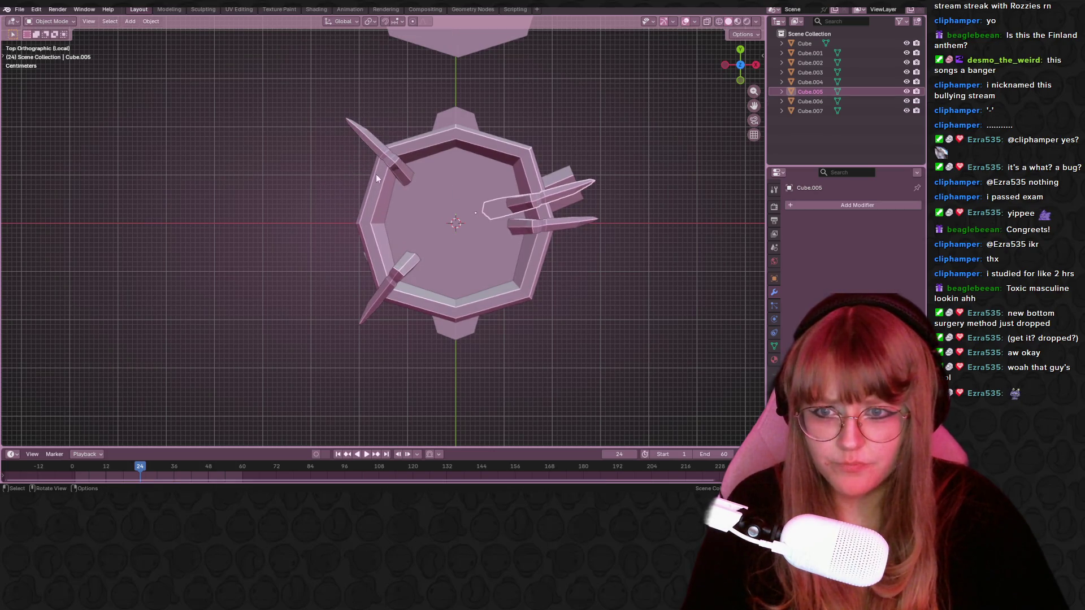
key(r)
click(558, 113)
key(g)
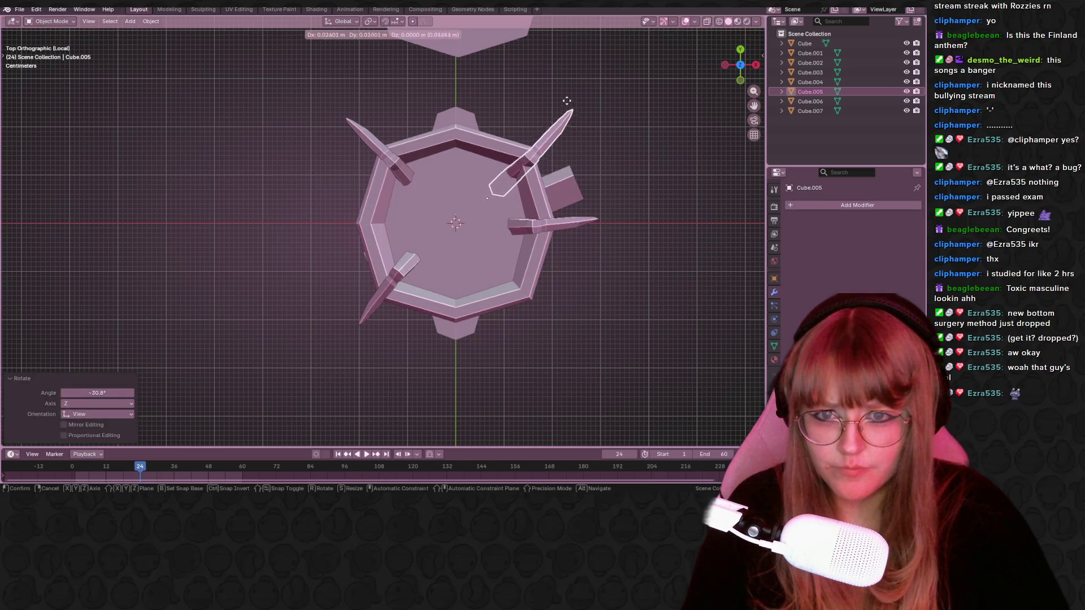
click(557, 103)
click(537, 225)
key(r)
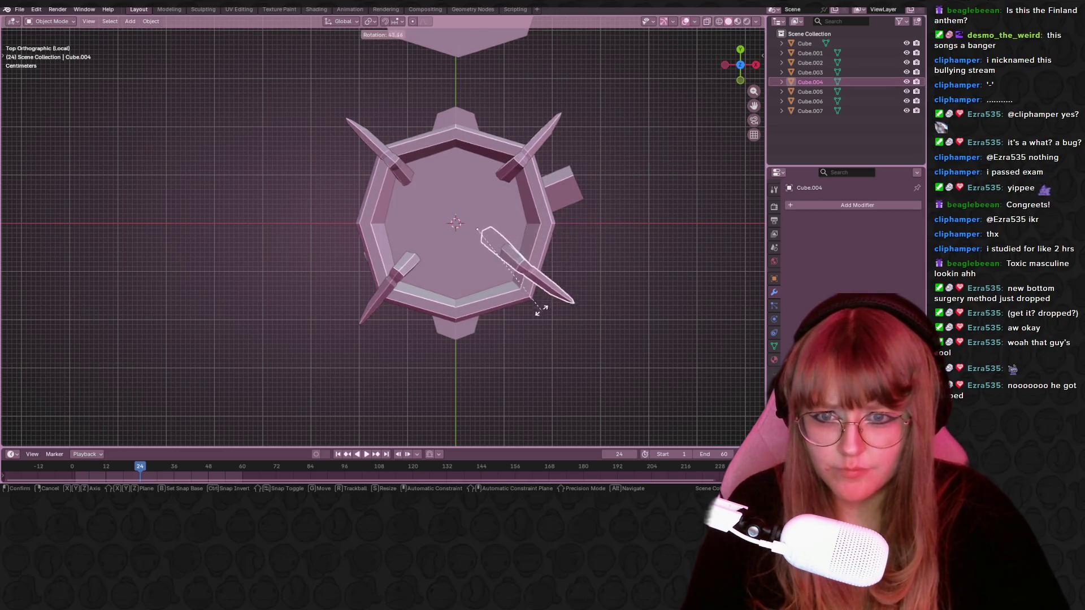
click(523, 324)
Check a stick's mesh from a low side angle, then reposition two sticks on the rim in top view.
mouse_move(567, 304)
middle_down()
mouse_move(611, 312)
mouse_move(531, 256)
mouse_move(388, 301)
middle_up()
scroll(549, 272, down, 3)
key(Tab)
mouse_move(690, 303)
middle_down()
mouse_move(595, 319)
mouse_move(681, 320)
mouse_move(527, 321)
mouse_move(500, 269)
mouse_move(395, 259)
mouse_move(280, 299)
mouse_move(391, 199)
mouse_move(339, 211)
mouse_move(390, 248)
middle_up()
key(Tab)
click(390, 248)
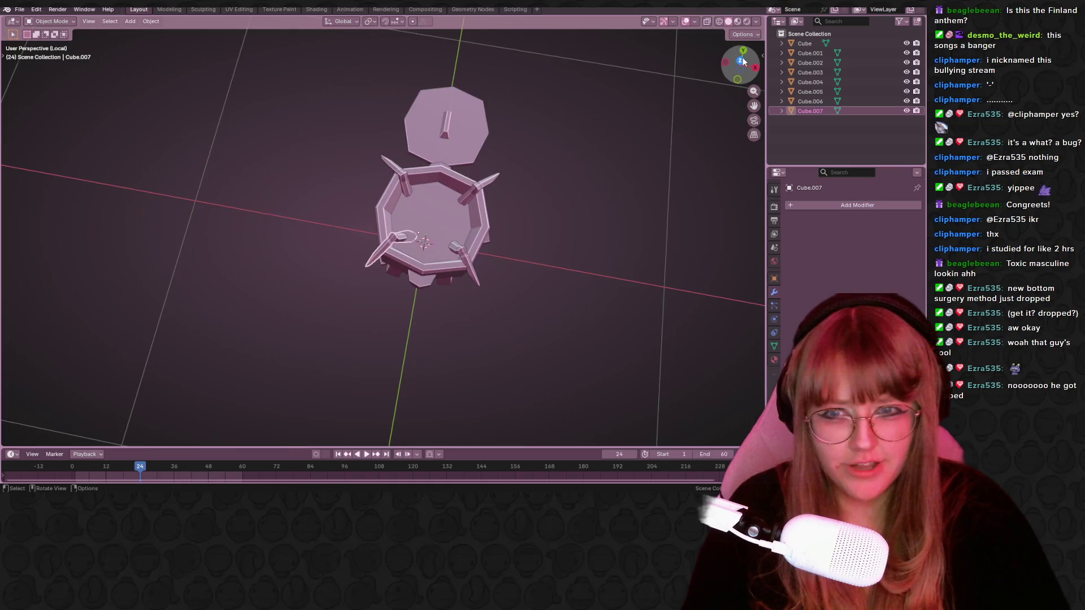
click(741, 60)
key(g)
click(416, 248)
click(507, 236)
key(g)
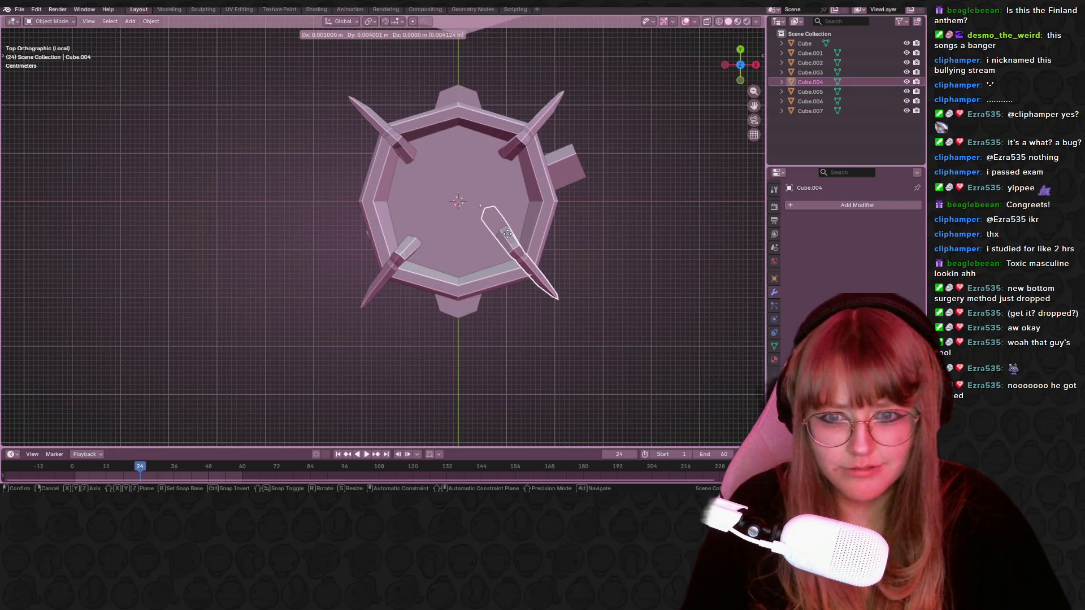
click(510, 238)
Select several sticks and scale them up to 1.057 in front view.
mouse_move(562, 387)
middle_down()
mouse_move(592, 264)
mouse_move(599, 286)
mouse_move(405, 248)
middle_up()
shift+click(378, 221)
shift+click(403, 240)
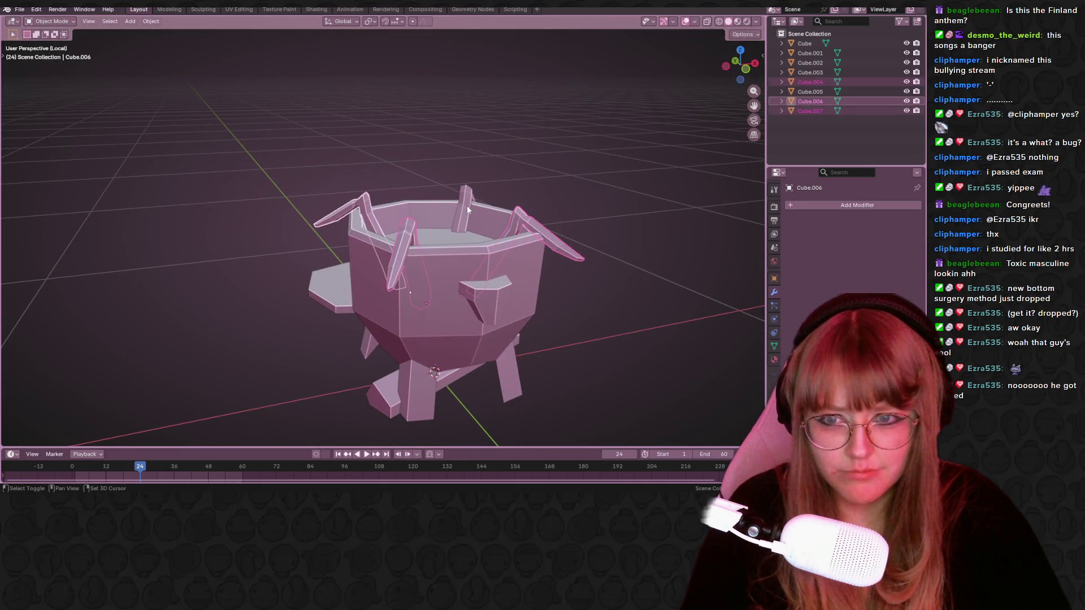
shift+click(464, 205)
click(746, 63)
key(g)
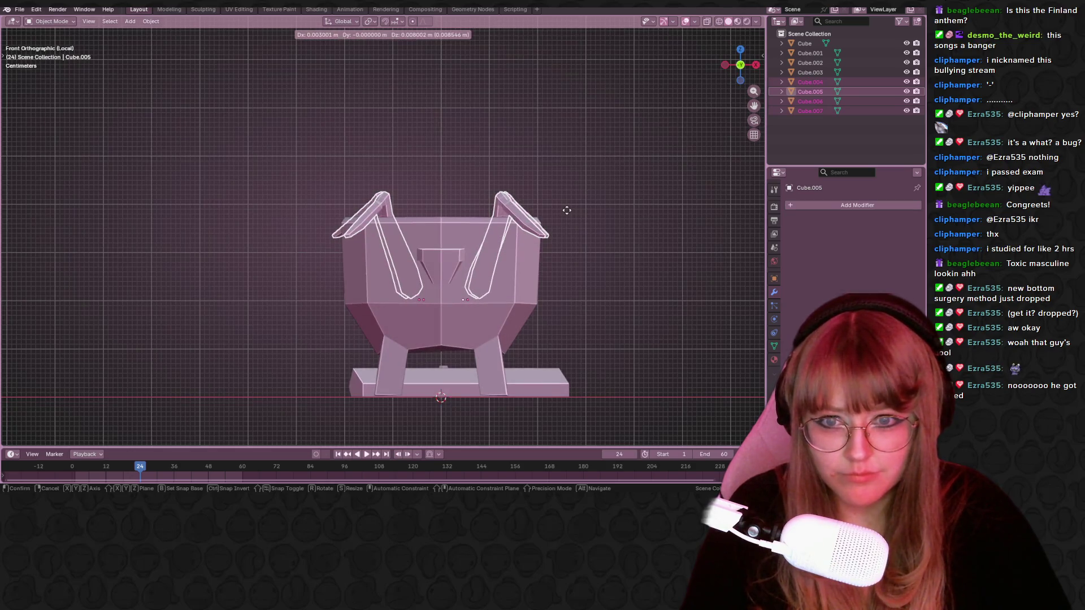
key(s)
click(571, 212)
Adjust the selected sticks' height and position from front and perspective views.
middle_drag(571, 212, 573, 307)
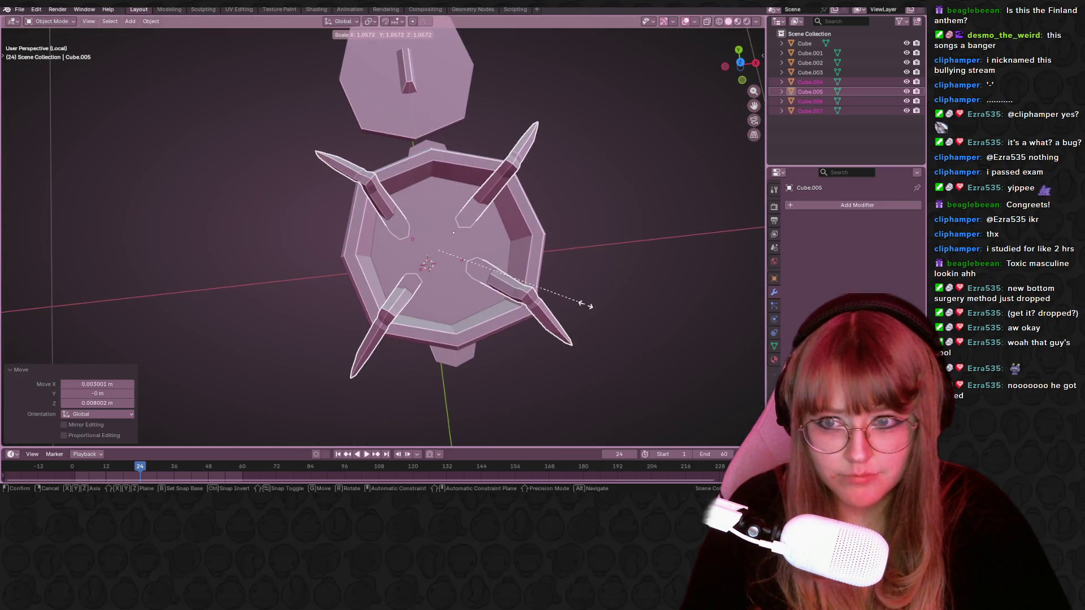
click(742, 80)
key(g)
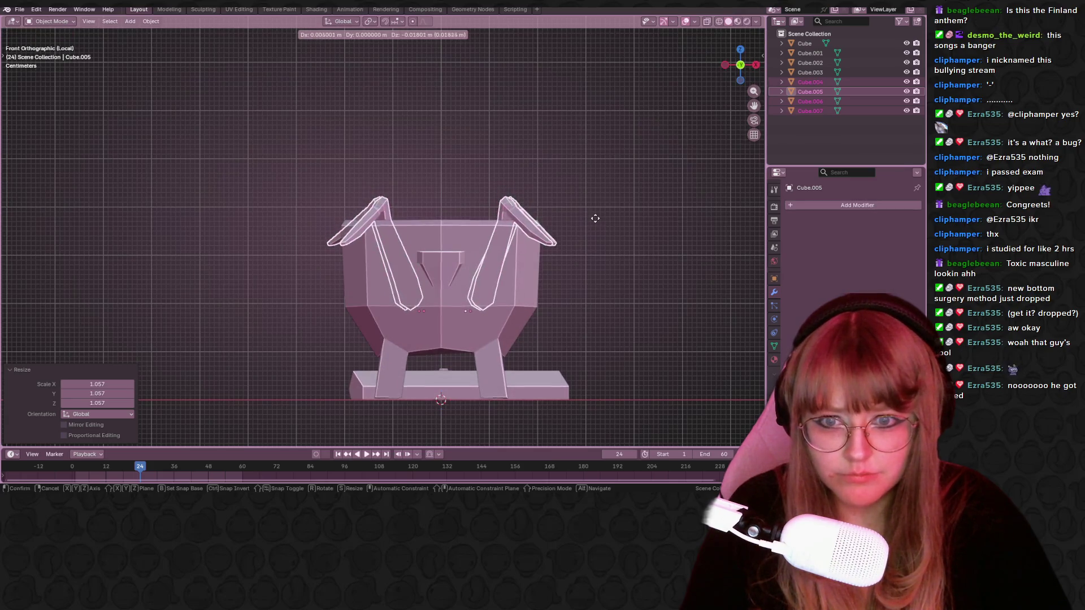
click(589, 215)
key(s)
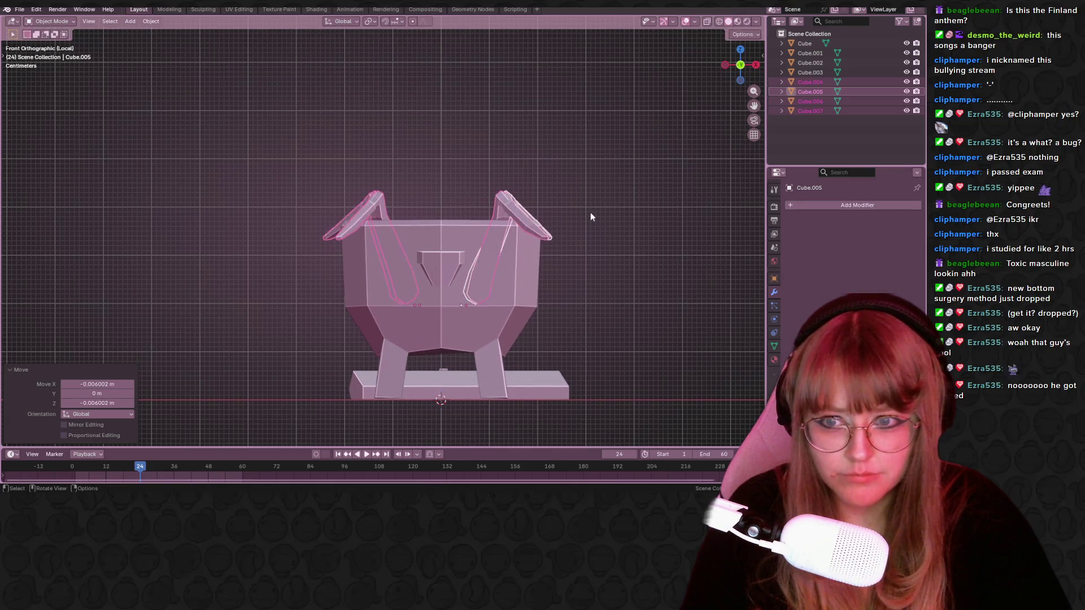
key(g)
click(604, 211)
mouse_move(605, 210)
middle_down()
mouse_move(624, 276)
mouse_move(598, 298)
mouse_move(454, 195)
mouse_move(392, 275)
mouse_move(305, 226)
mouse_move(311, 249)
mouse_move(323, 219)
mouse_move(605, 241)
mouse_move(637, 212)
mouse_move(654, 226)
mouse_move(643, 260)
mouse_move(533, 219)
mouse_move(450, 254)
mouse_move(429, 307)
mouse_move(556, 253)
mouse_move(533, 189)
mouse_move(472, 279)
mouse_move(545, 331)
mouse_move(578, 238)
mouse_move(582, 309)
mouse_move(572, 260)
mouse_move(470, 232)
mouse_move(620, 254)
mouse_move(568, 259)
mouse_move(586, 196)
mouse_move(633, 195)
mouse_move(625, 217)
mouse_move(637, 232)
mouse_move(621, 258)
mouse_move(670, 241)
mouse_move(409, 244)
mouse_move(245, 203)
mouse_move(127, 203)
mouse_move(274, 213)
middle_up()
key(g)
click(613, 229)
key(g)
click(441, 305)
Nudge four sticks one by one into their final rim positions.
click(532, 338)
key(g)
click(527, 322)
click(568, 259)
key(g)
click(569, 260)
click(567, 263)
key(g)
click(585, 193)
click(600, 214)
key(g)
click(600, 213)
scroll(127, 208, down, 5)
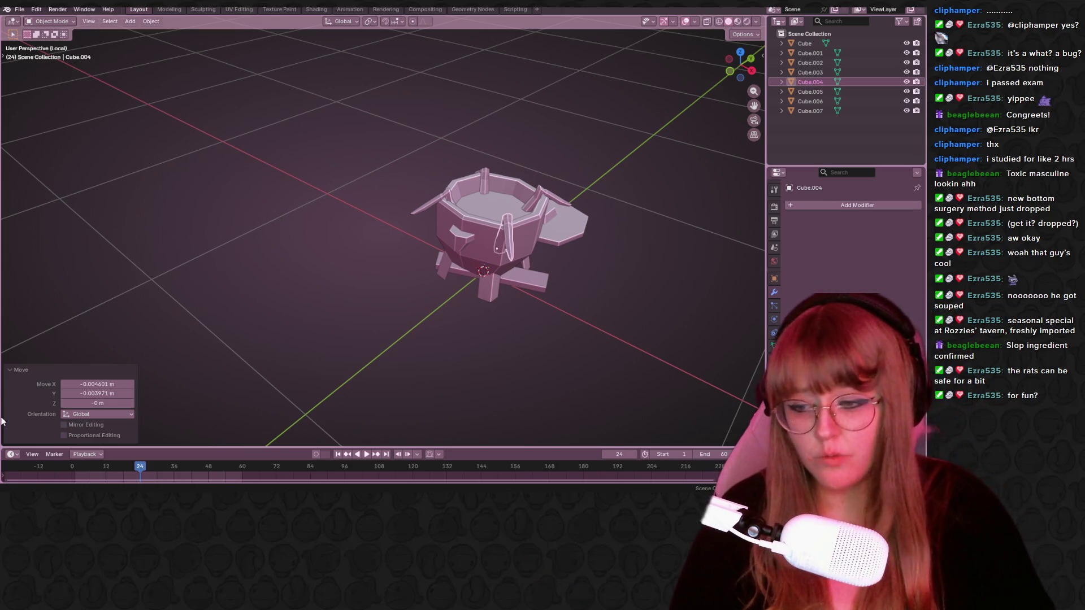
click(277, 394)
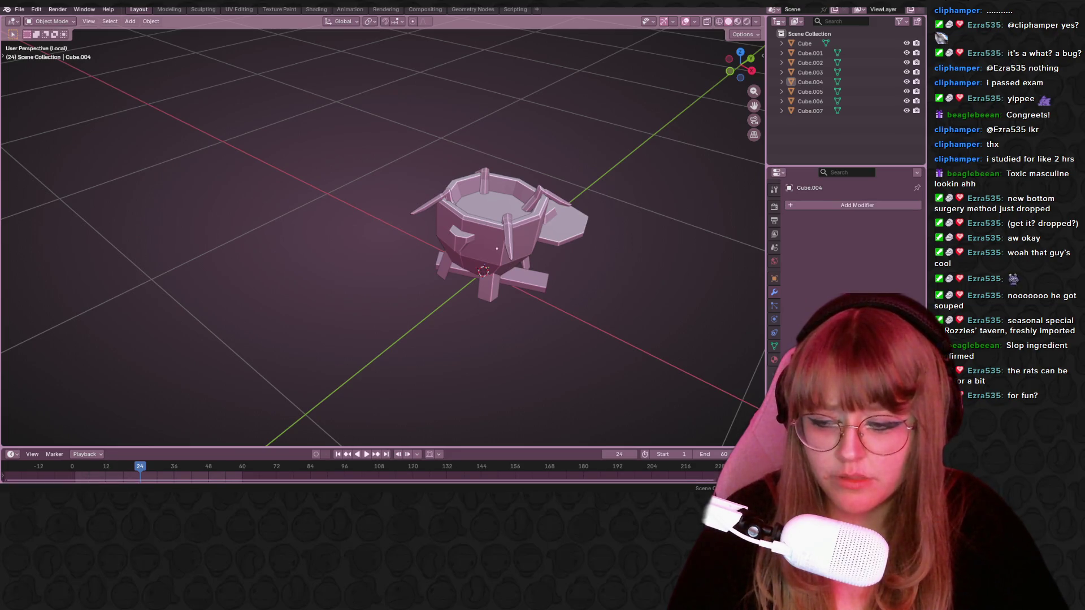
key(super)
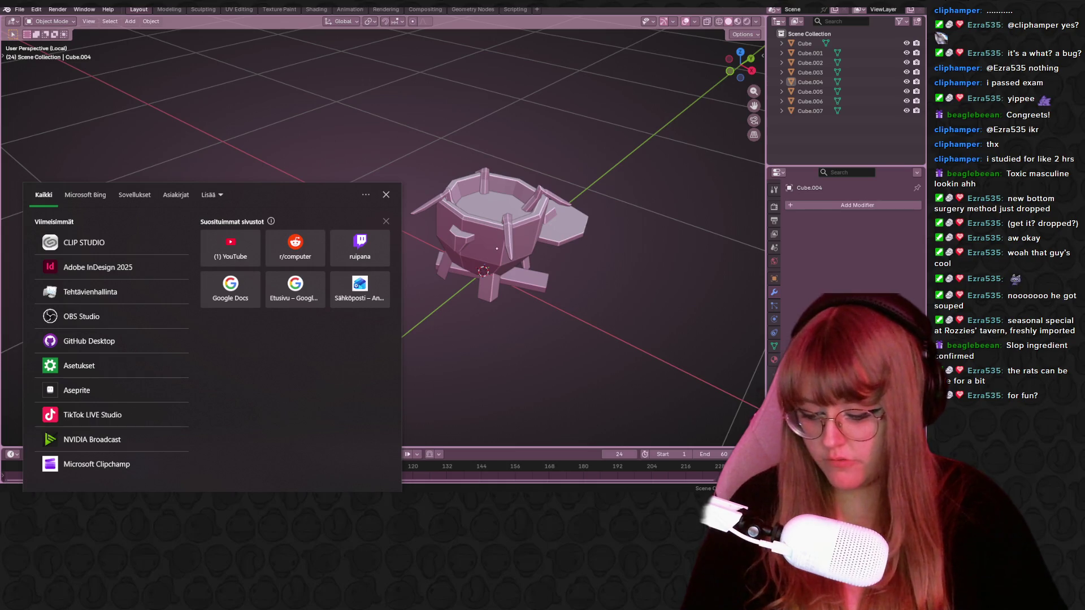
Search Windows for Notepad and launch a blank document.
text(noyacg)
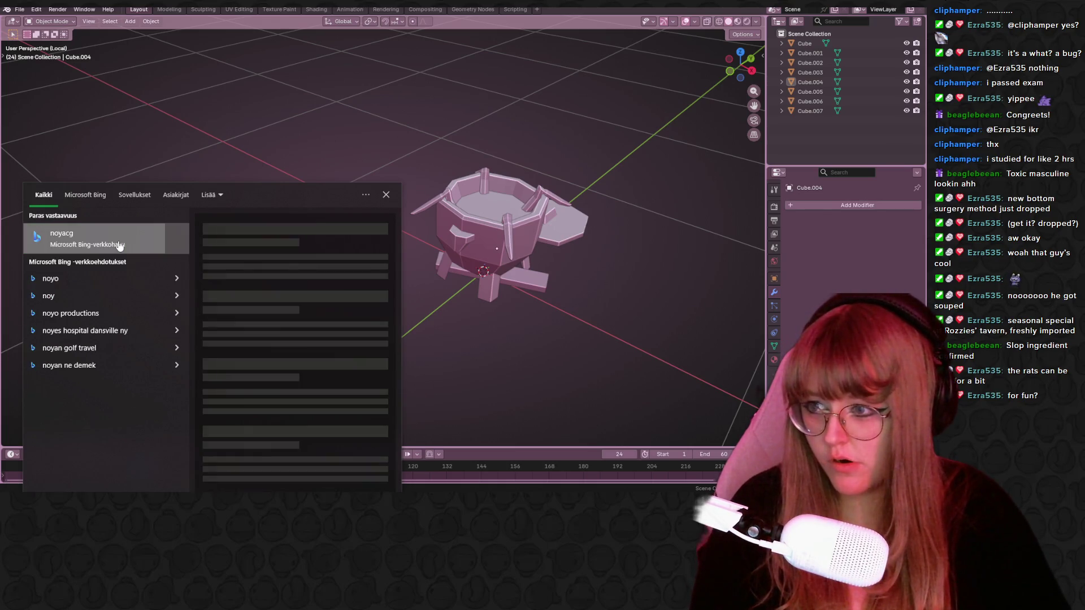
key(BackSpace)
text(te)
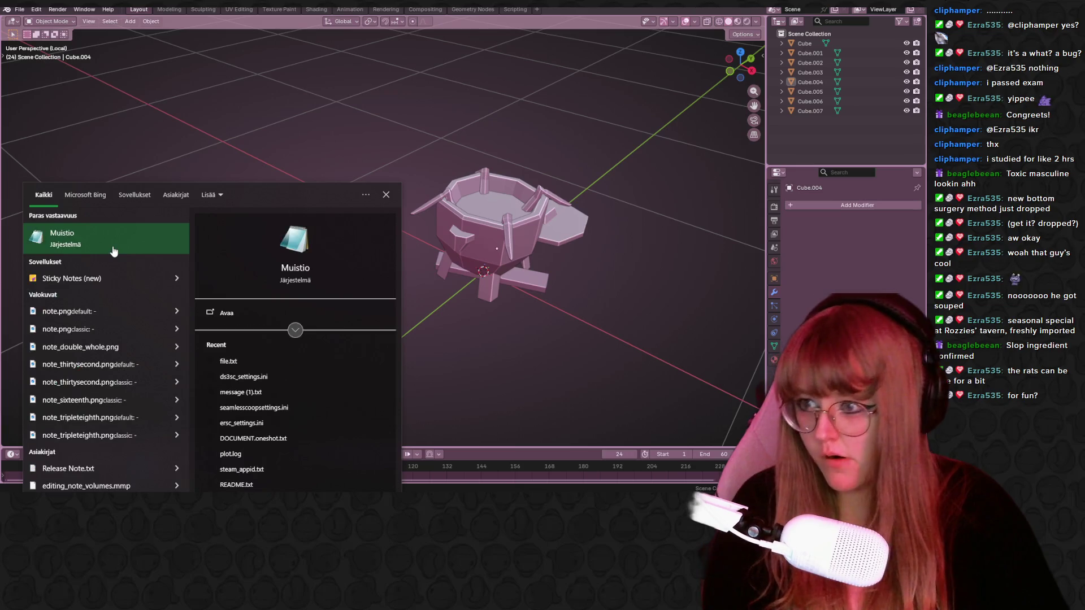
click(114, 251)
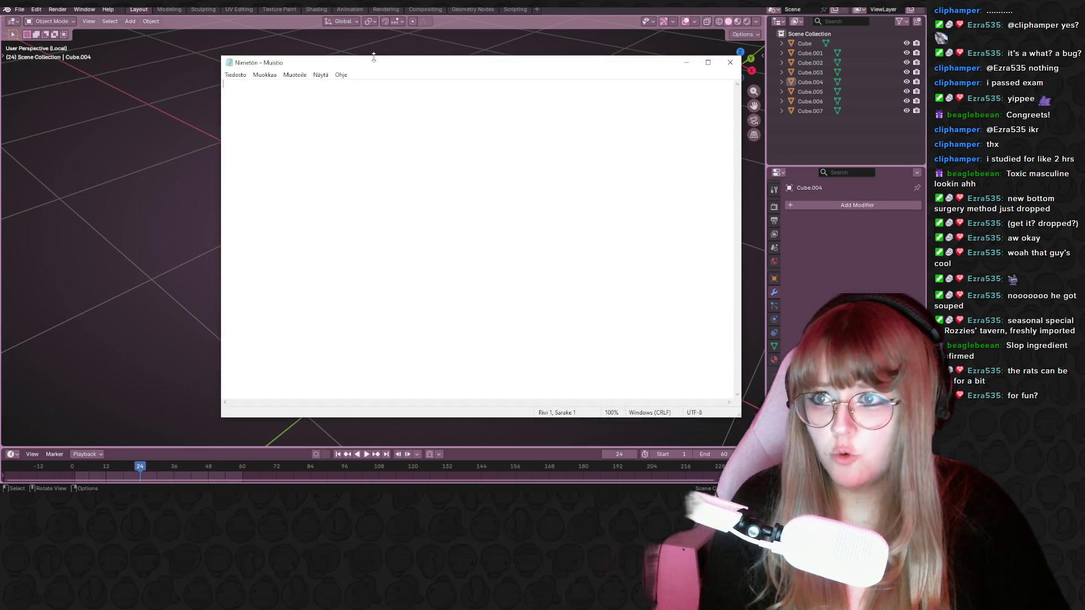
Type the heading '30 Stream Streakers' with the first-place viewer's username on the next line.
text(30)
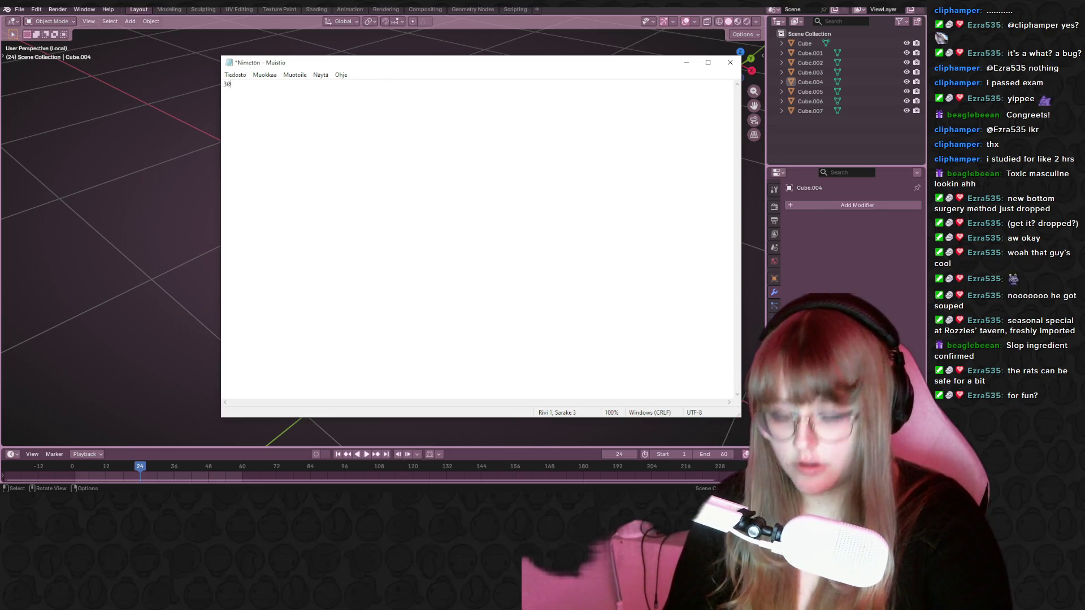
text( /)
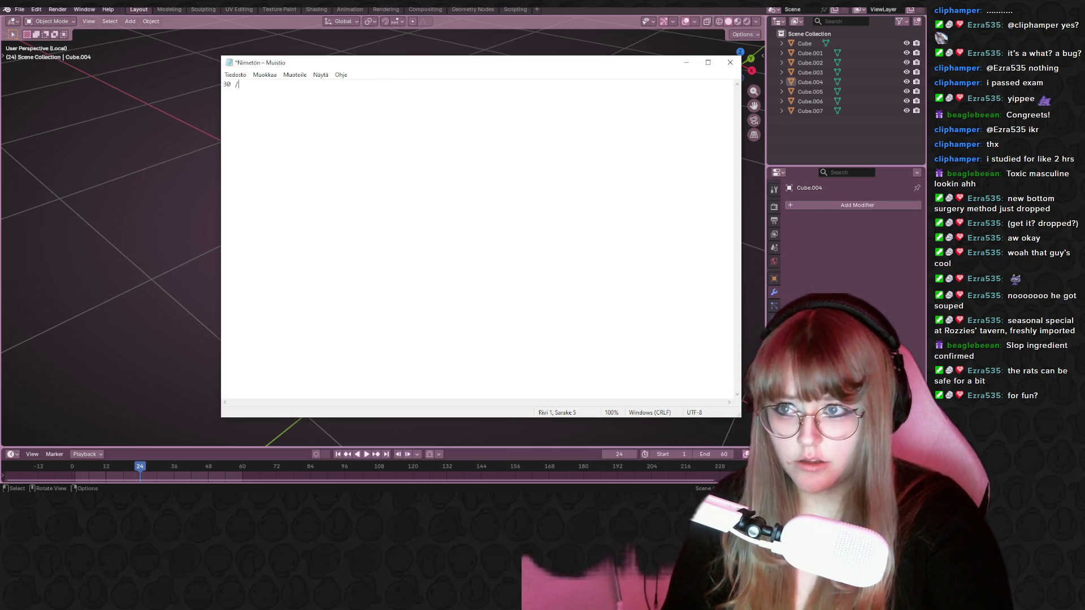
key(BackSpace)
text(Stream Streakers)
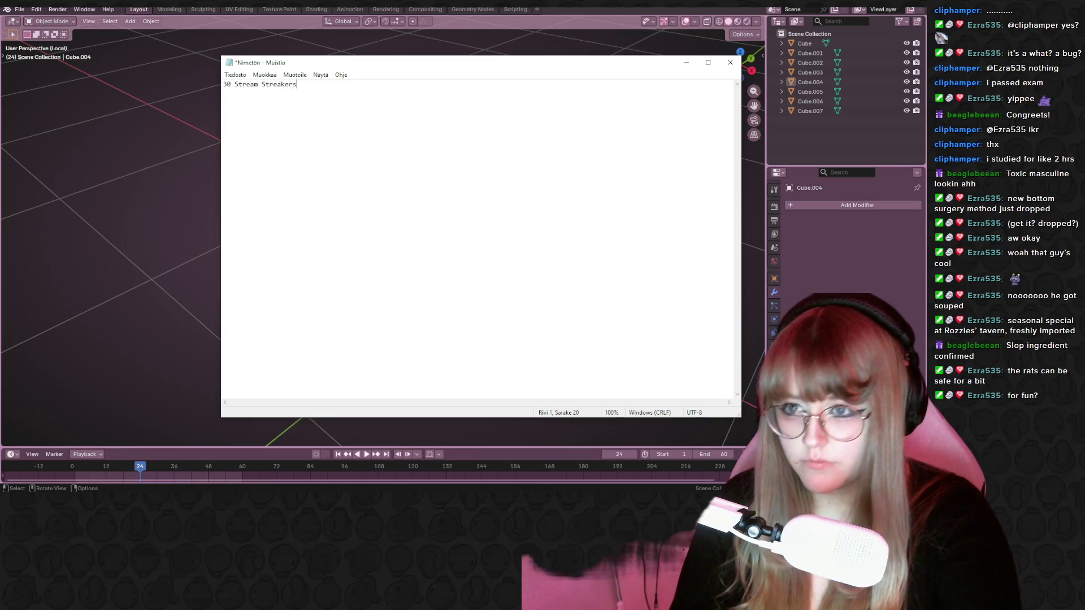
key(Return)
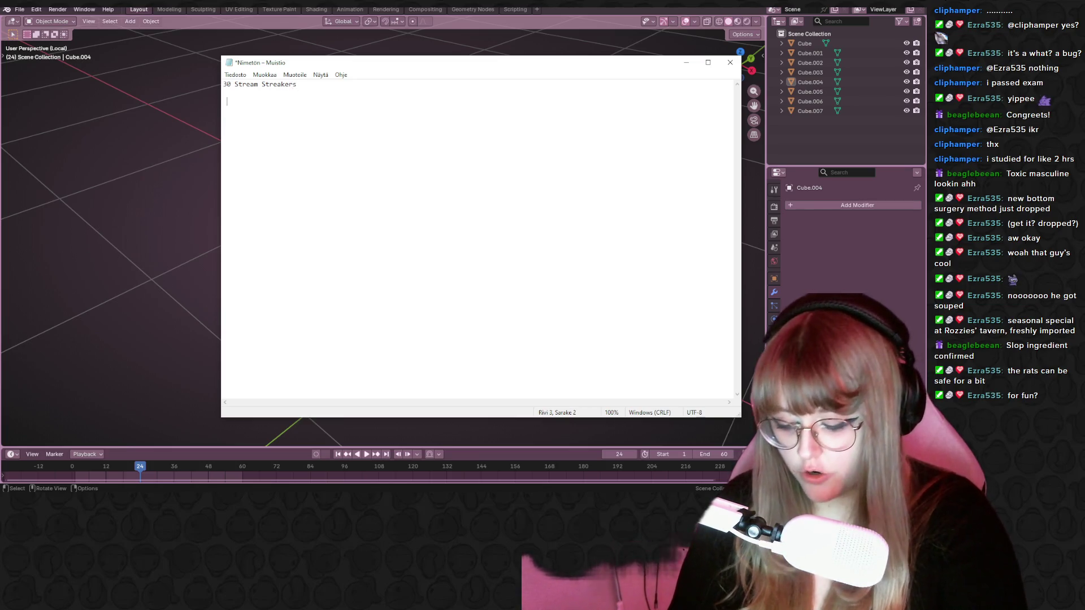
text(Coreinfusionpulse)
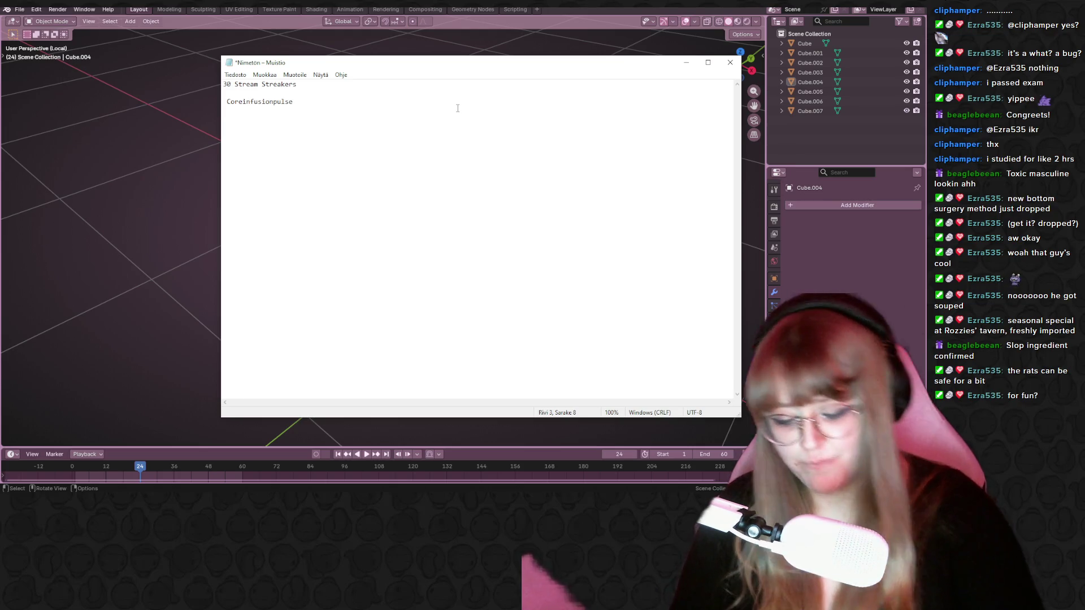
key(BackSpace)
key(BackSpace)
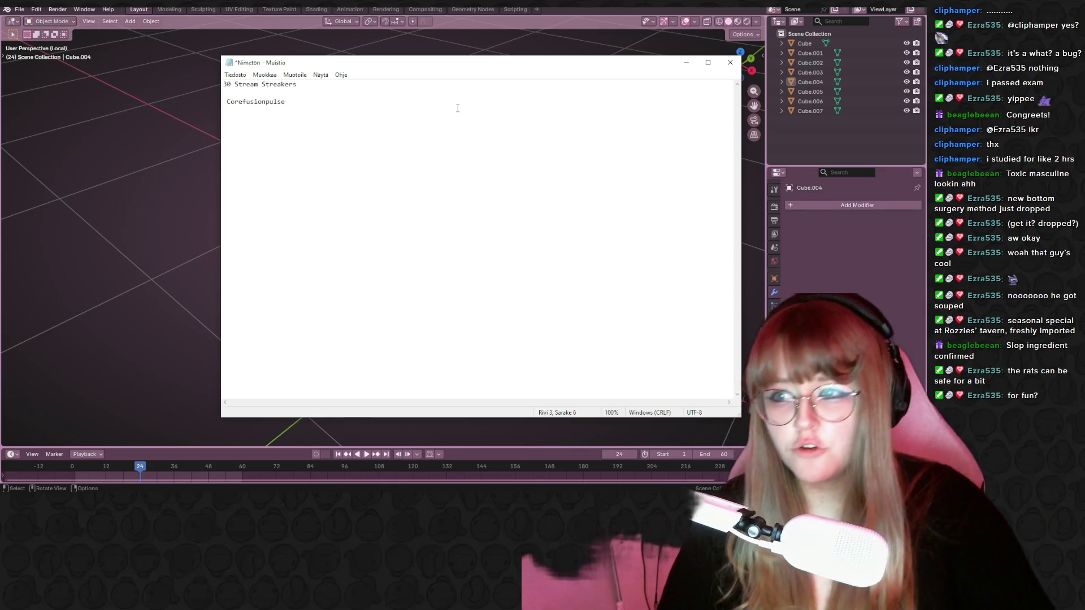
Prefix the username with '1st/' and trim the trailing exclamation marks to one.
click(340, 109)
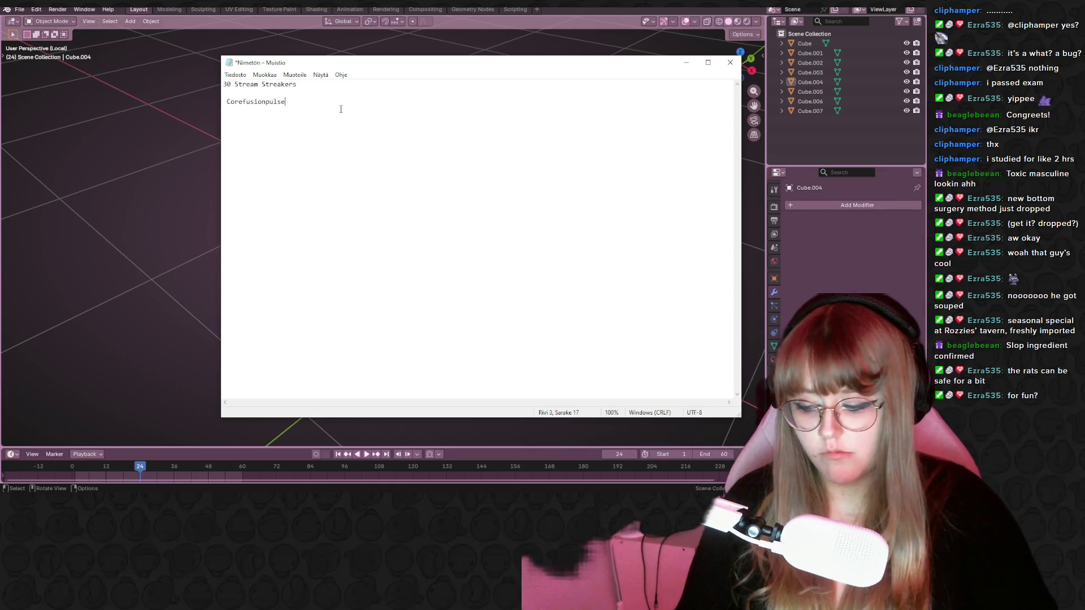
text(!!!!!!!!!!!!!!!!!!!!!!!!!!!!!)
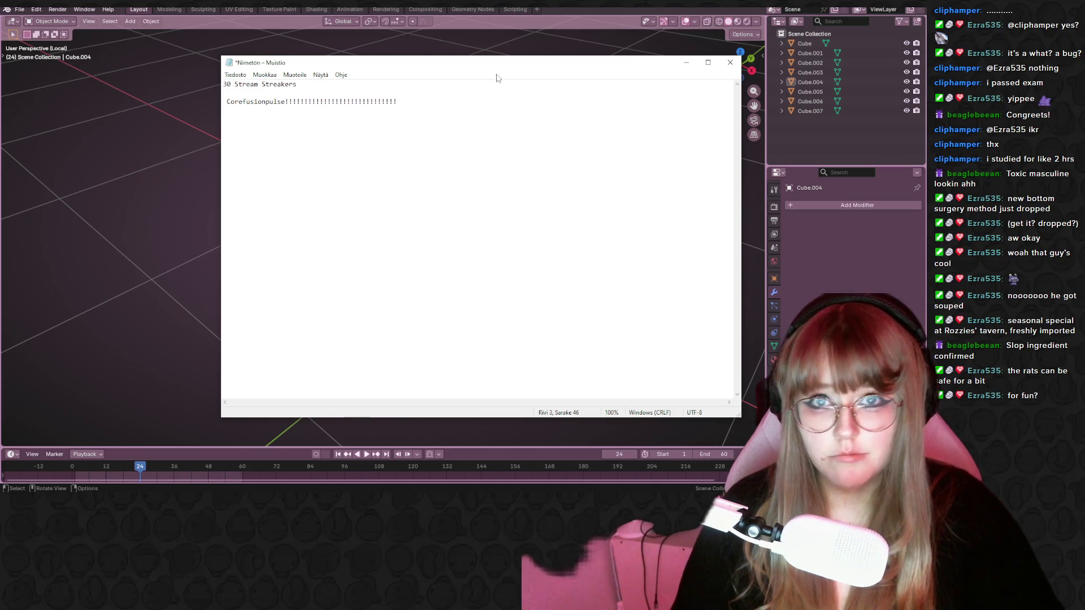
click(227, 102)
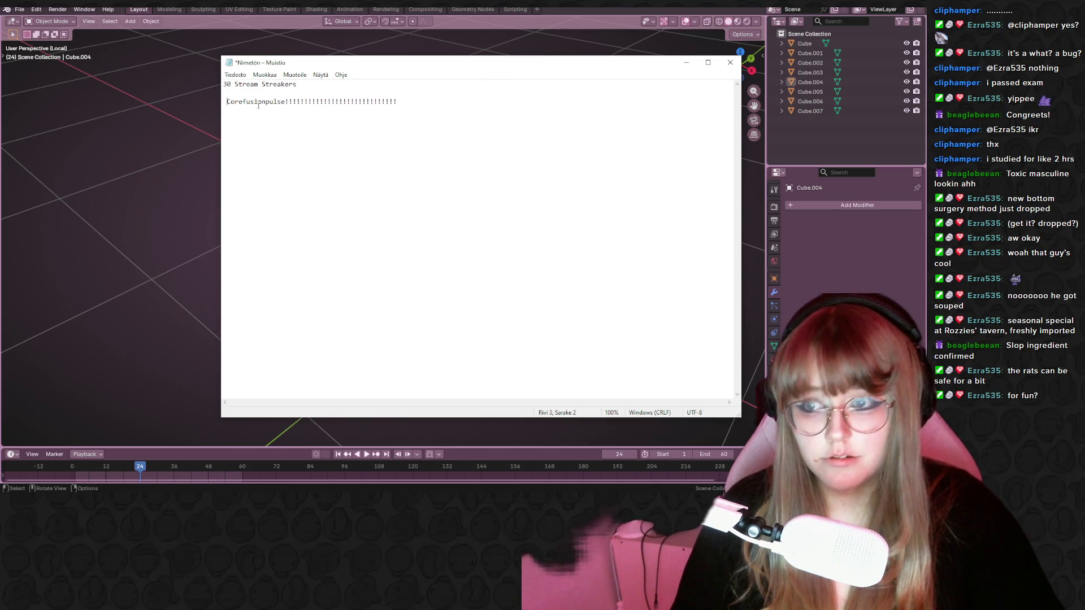
text(1)
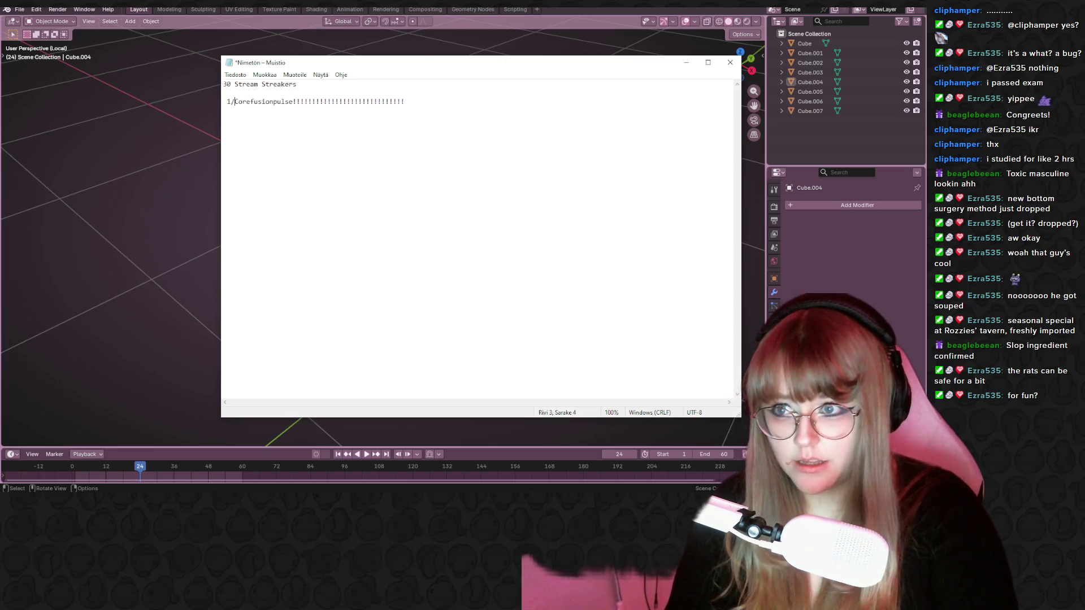
text(st/)
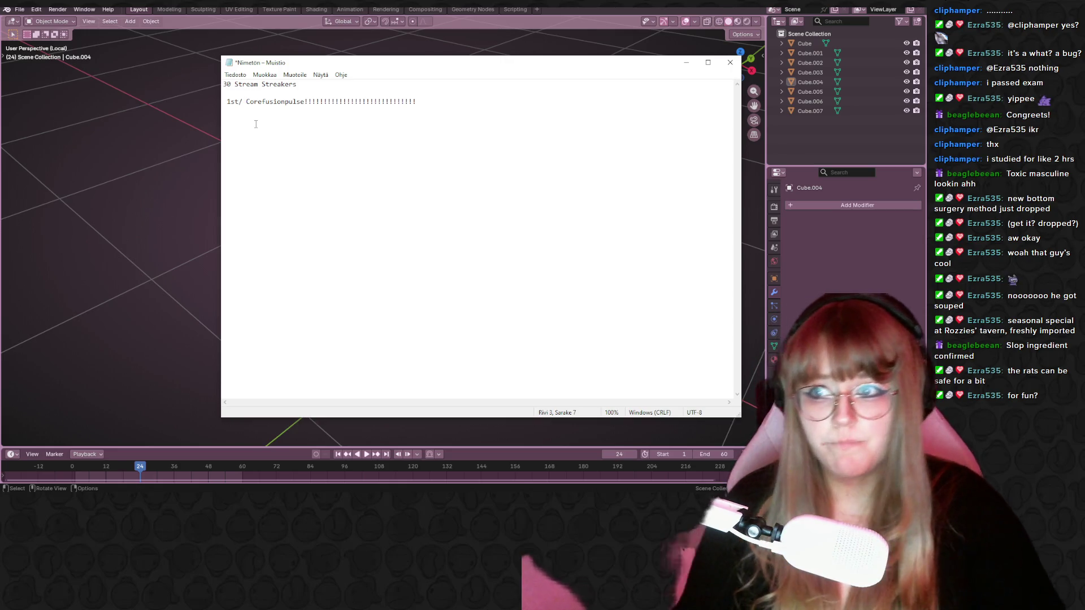
mouse_move(226, 102)
mouse_down()
mouse_move(489, 96)
mouse_move(331, 122)
mouse_up()
click(468, 108)
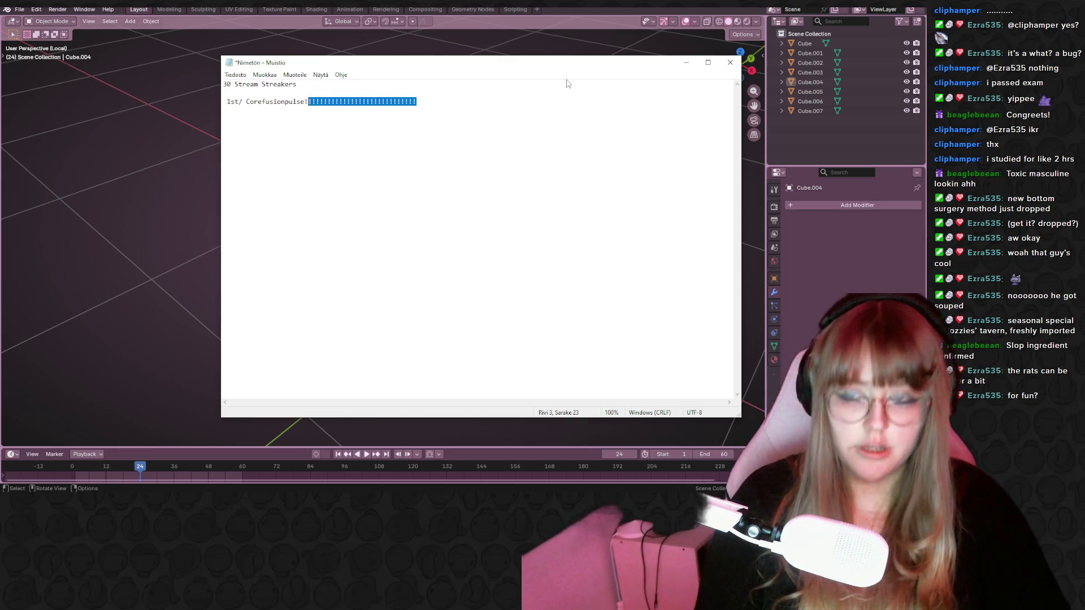
key(BackSpace)
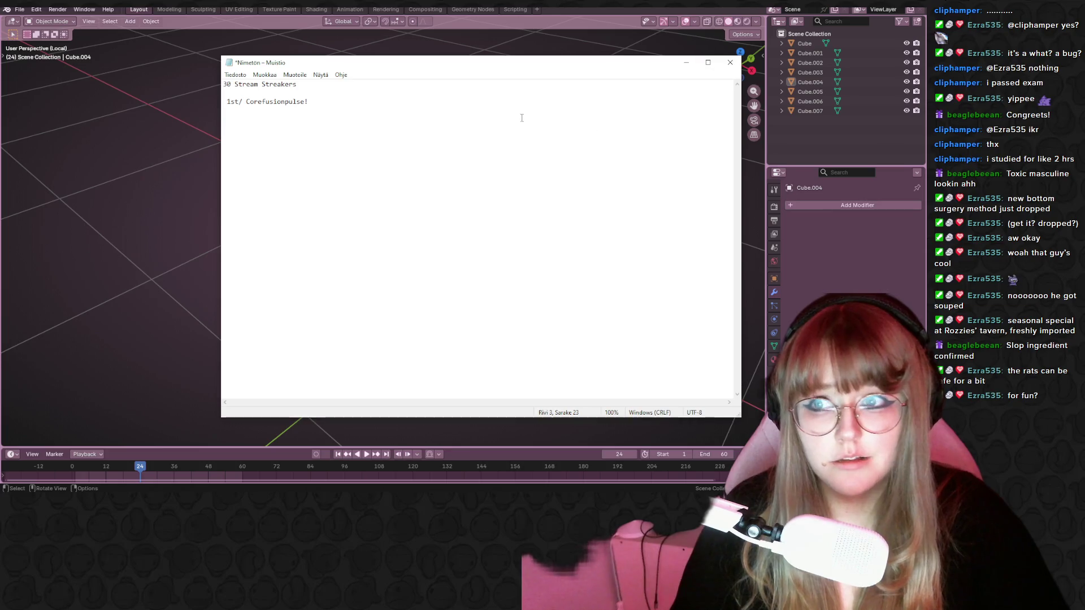
Save the note as streaks.txt and close Notepad.
key(ctrl+s)
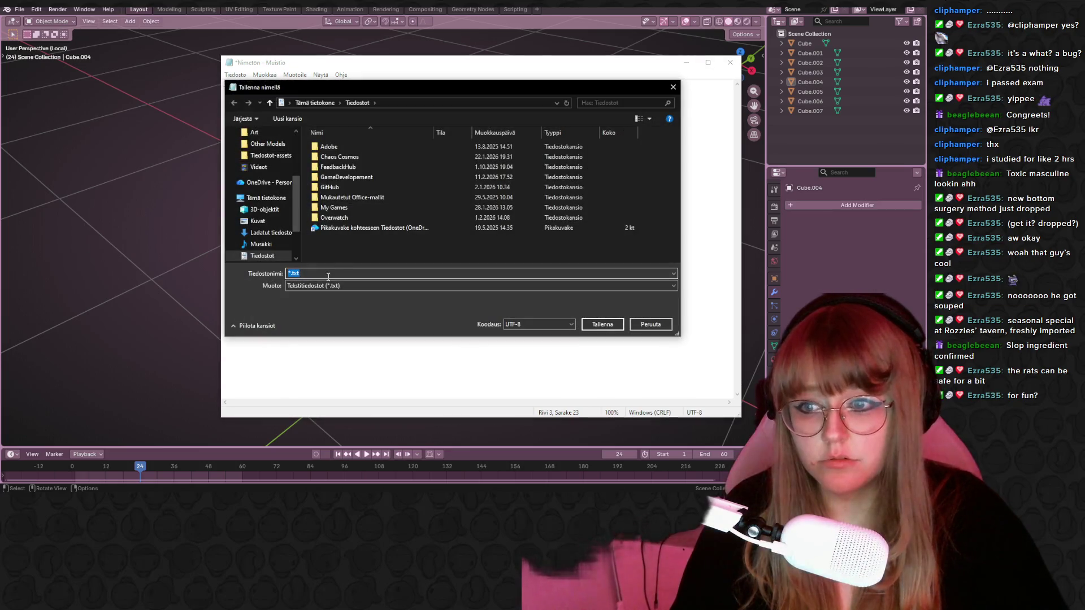
text(streaks)
key(Return)
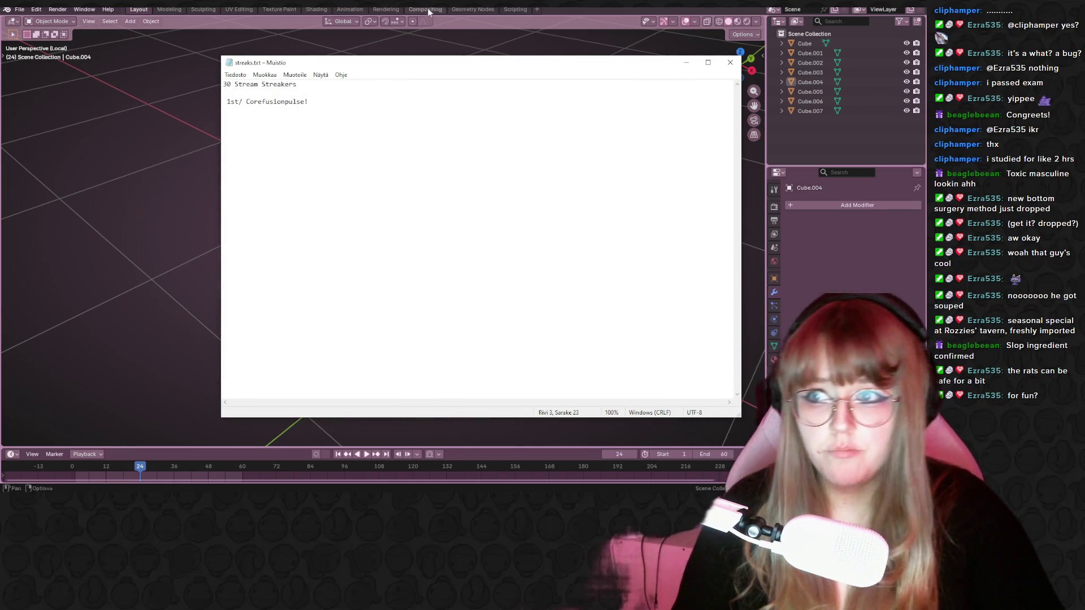
click(730, 63)
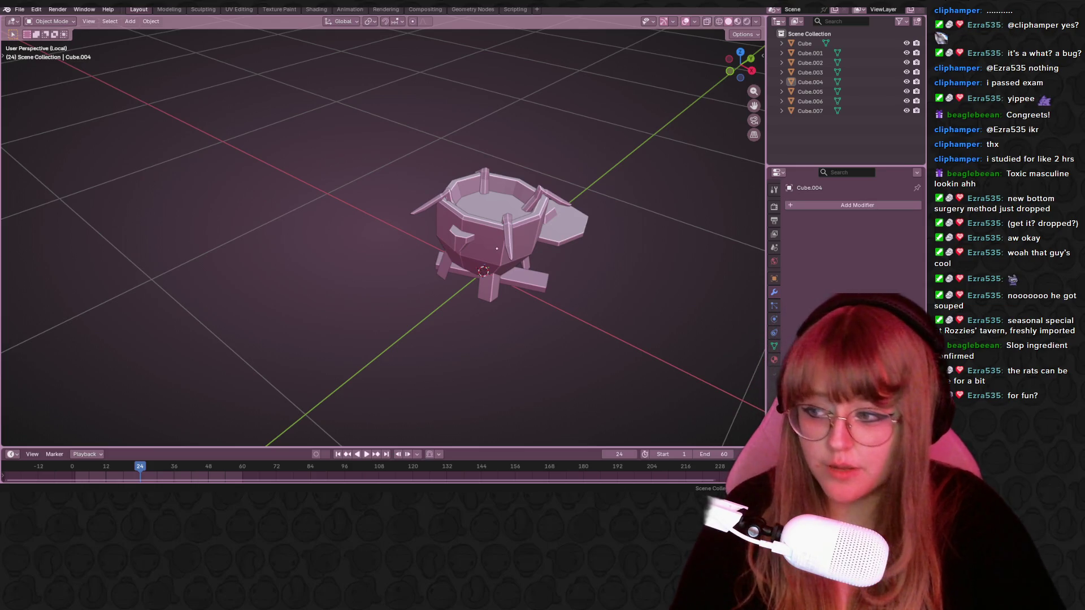
Orbit to a top-down view and pan to centre the cauldron and lid.
mouse_move(481, 158)
middle_down()
mouse_move(484, 141)
mouse_move(511, 195)
mouse_move(446, 176)
middle_up()
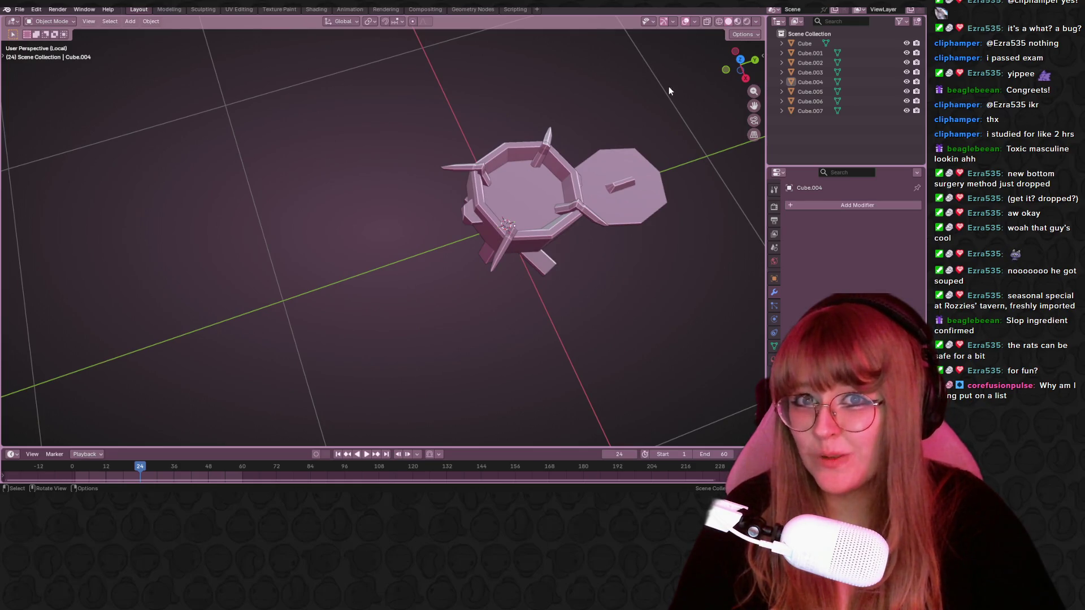
shift+middle_drag(670, 85, 557, 170)
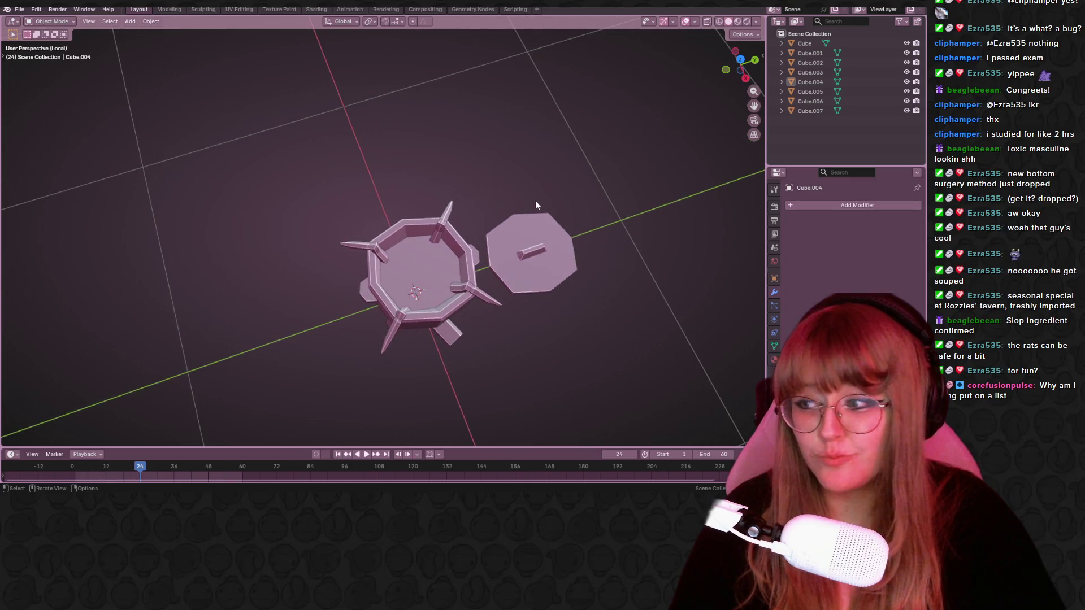
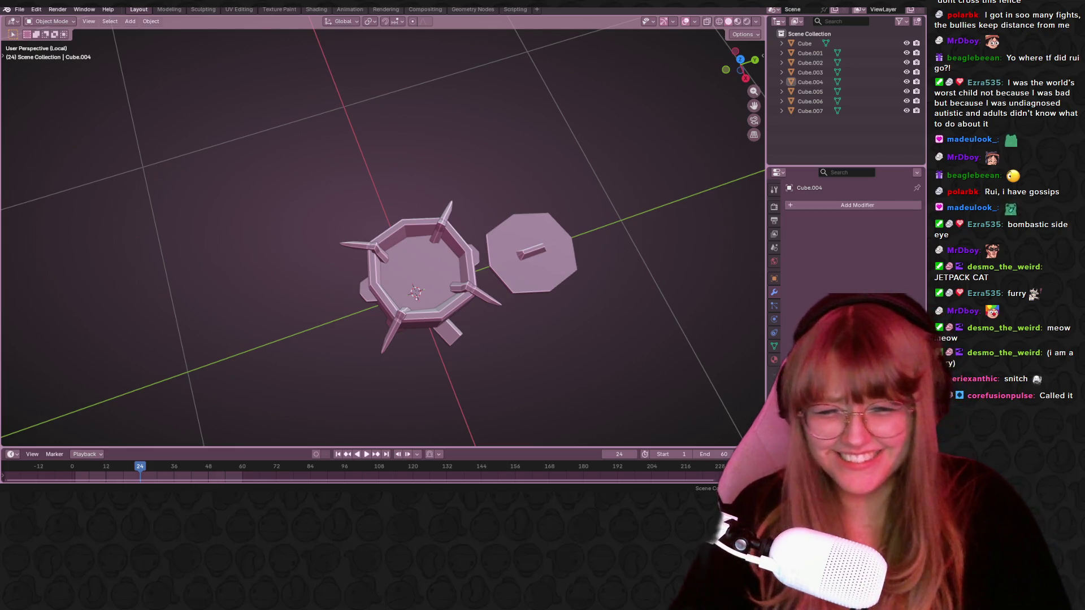
From top view, settle the lower-left spike onto the pot's rim corner.
key(KP_7)
scroll(419, 234, up, 5)
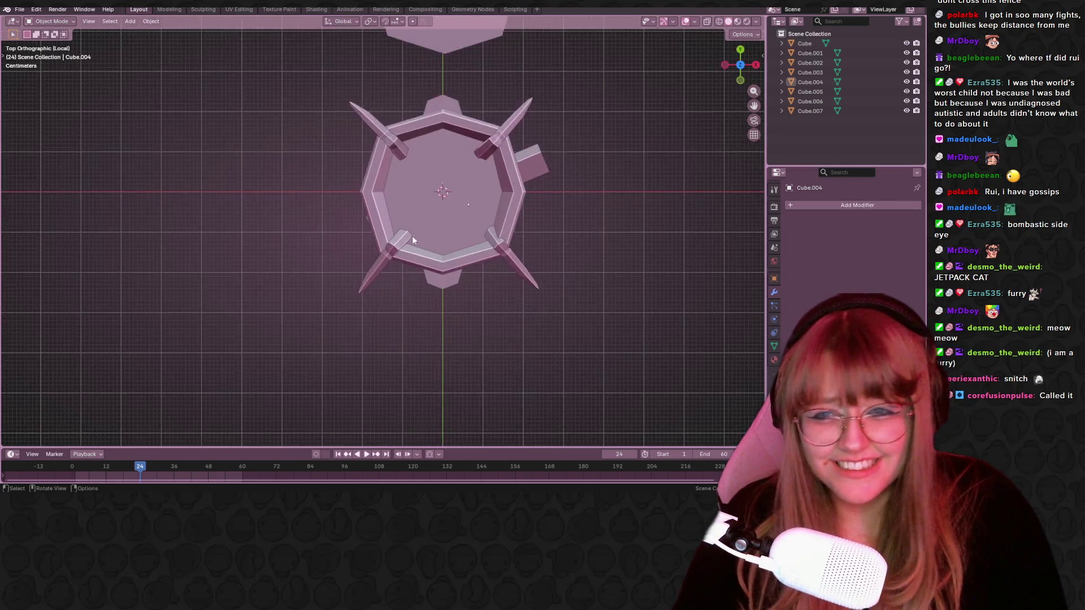
click(394, 252)
key(g)
click(405, 257)
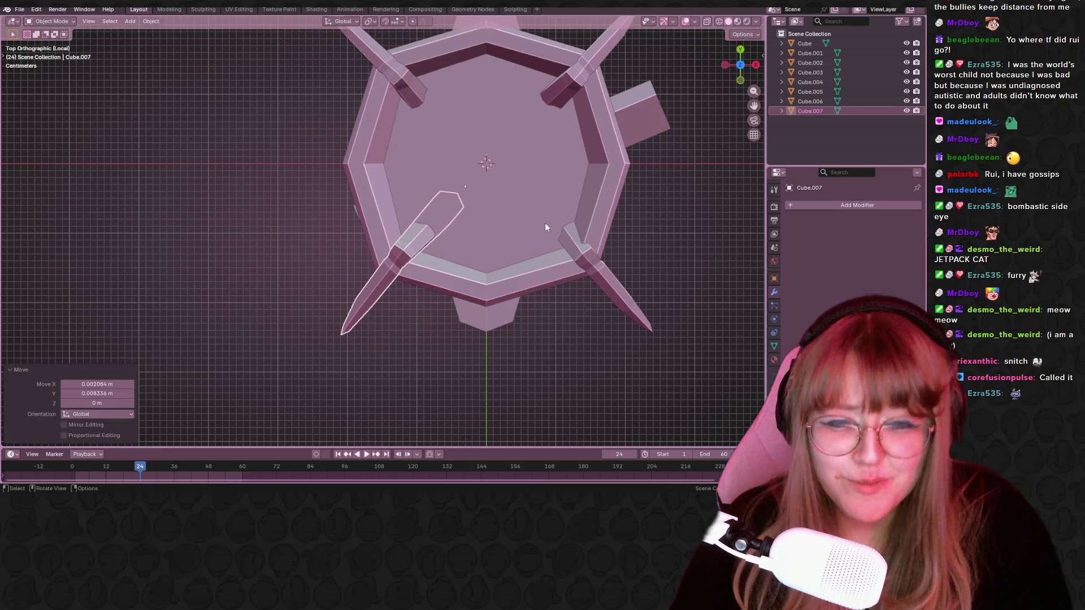
Shift the lower-right spike slightly inward toward the pot's centre.
click(595, 262)
key(g)
click(591, 259)
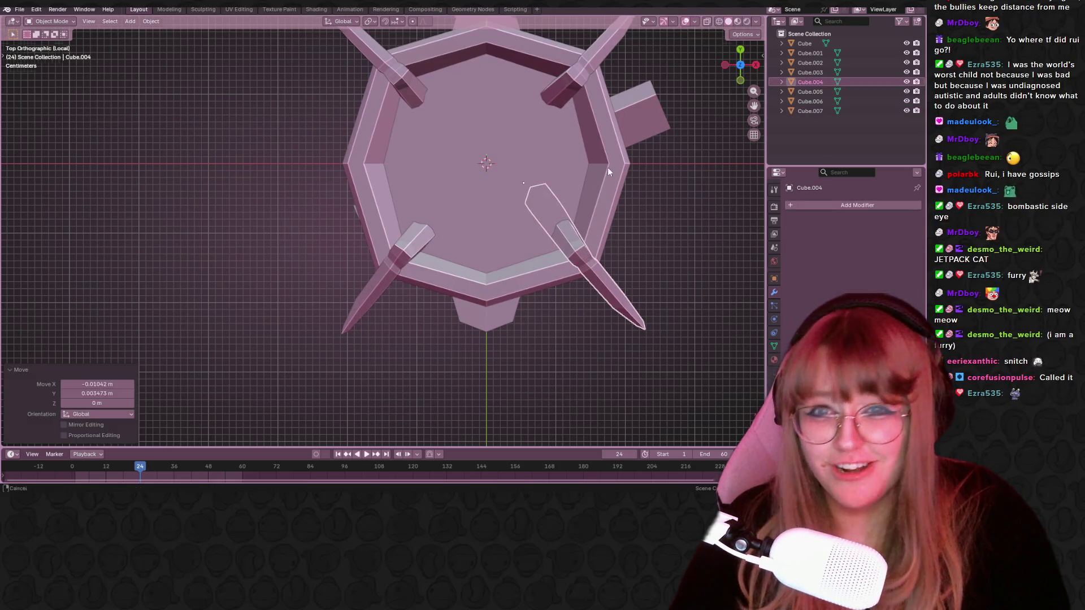
shift+middle_drag(608, 167, 599, 225)
scroll(599, 225, down, 2)
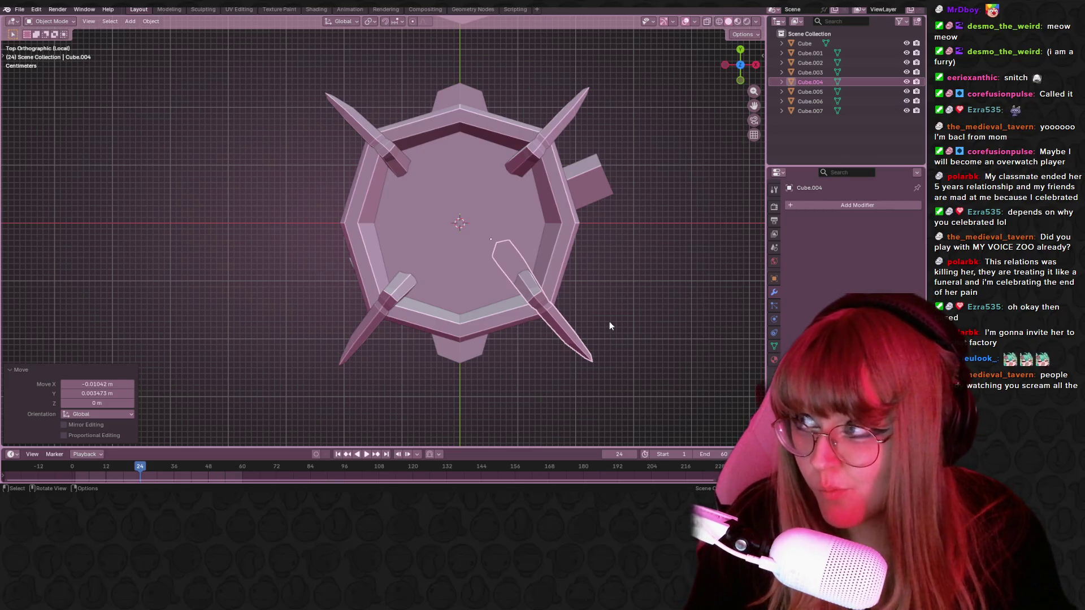
Undo the lower-right spike's inward shift and nudge the lower-left spike slightly along Y.
shift+scroll(609, 287, up, 1)
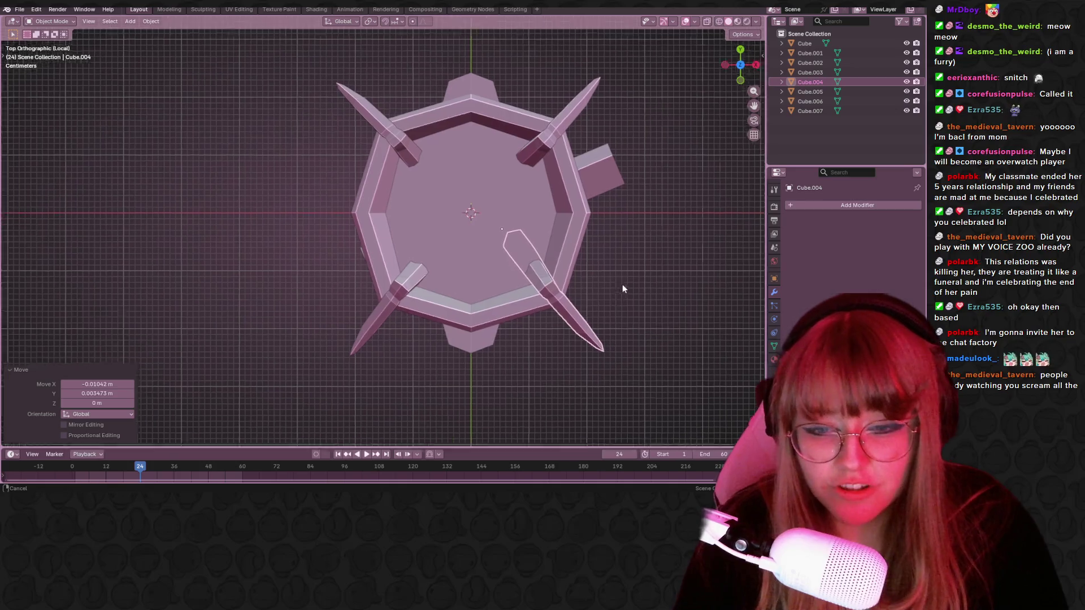
scroll(589, 258, up, 2)
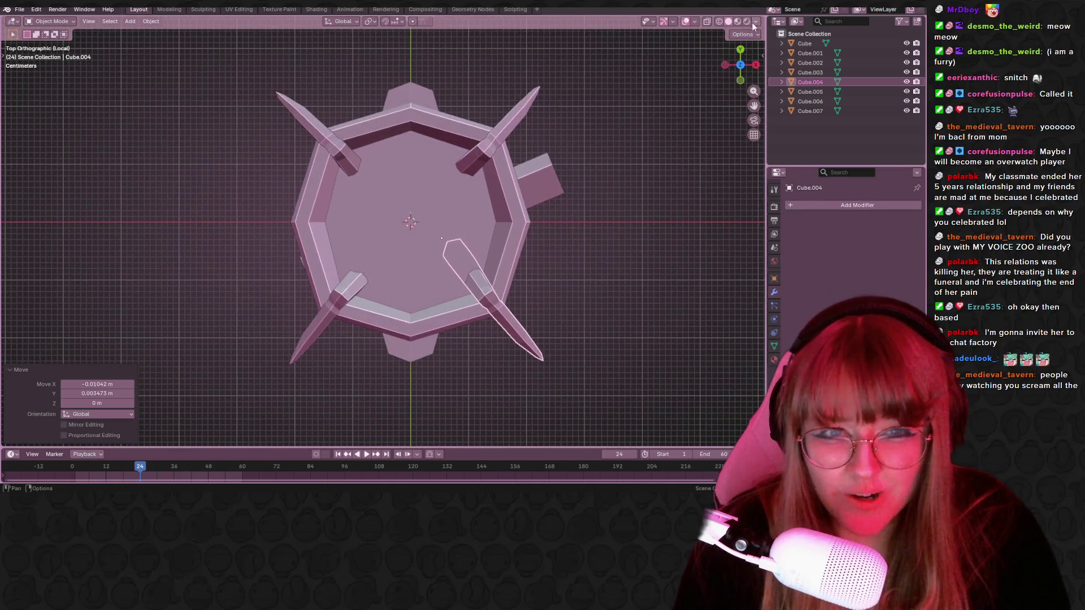
shift+scroll(624, 282, up, 2)
key(ctrl+z)
key(ctrl+z)
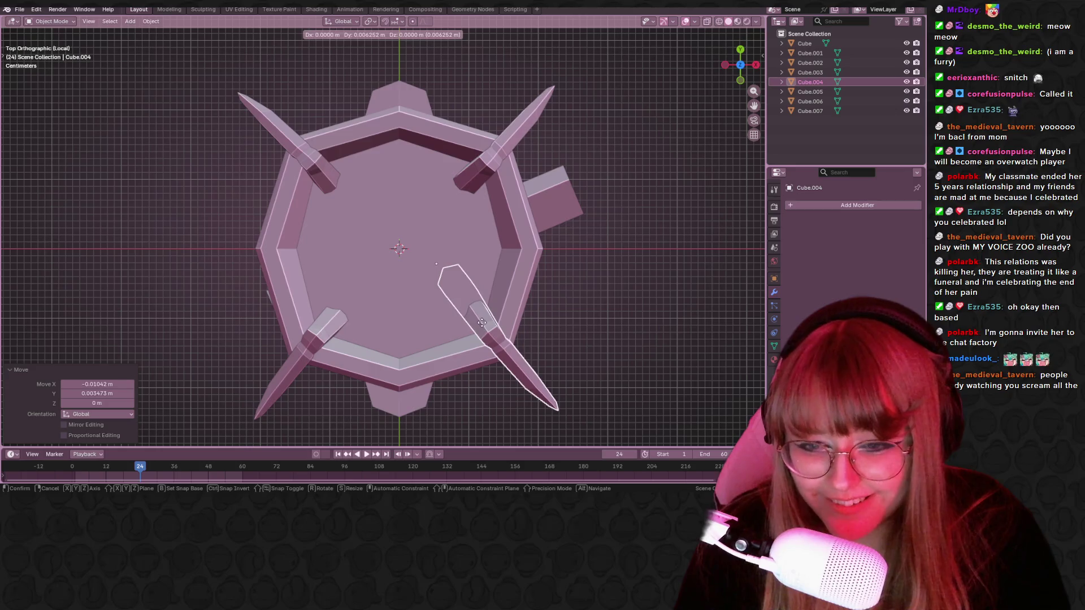
key(g)
key(y)
click(350, 341)
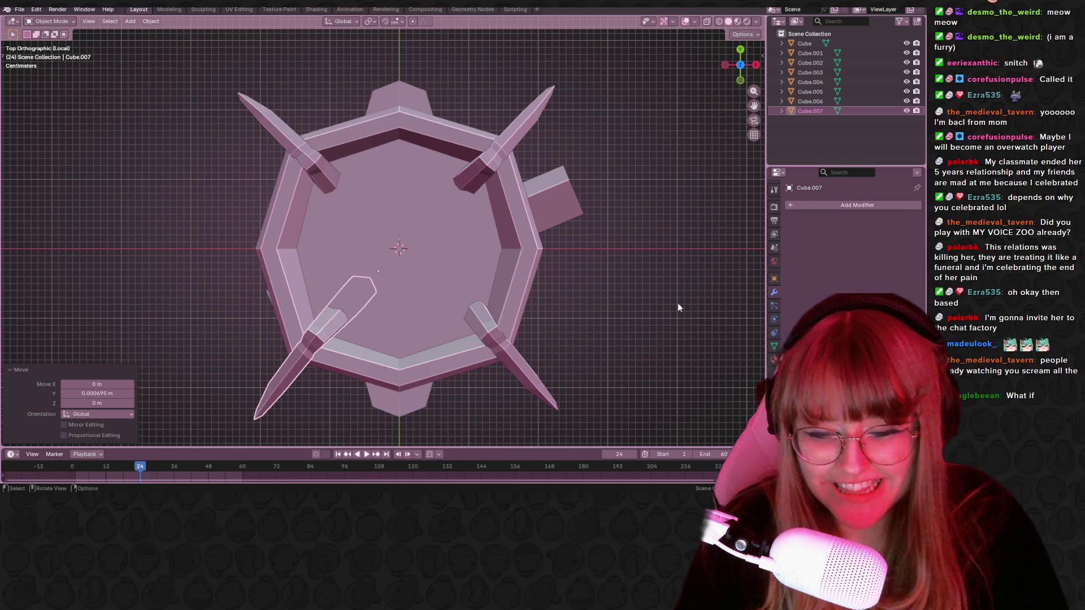
Nudge the upper-left spike slightly inward and the upper-right spike slightly along X.
click(483, 176)
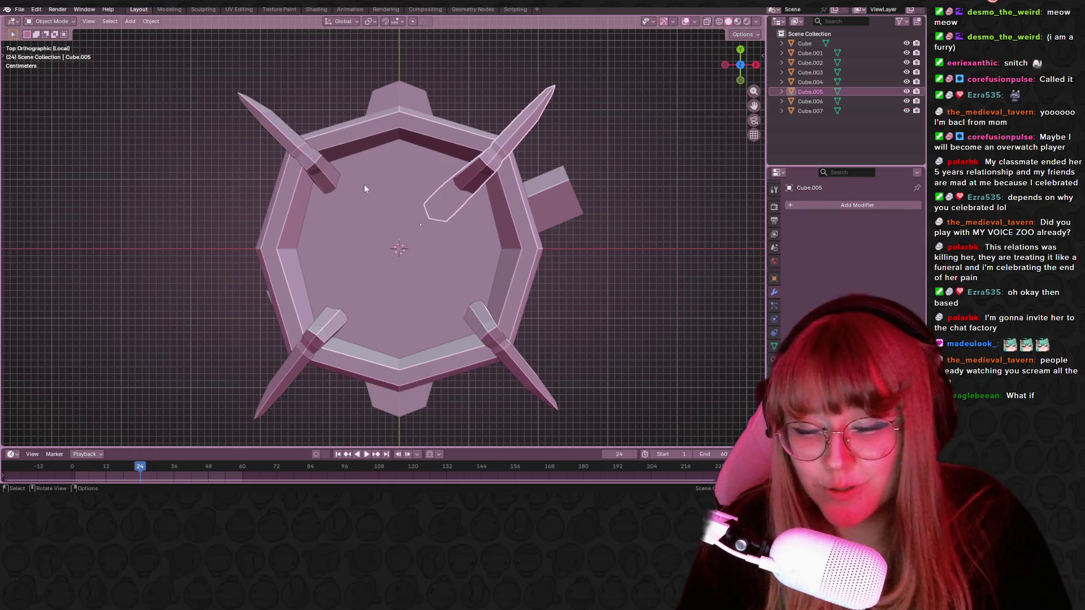
click(322, 183)
drag(324, 183, 330, 188)
click(478, 170)
drag(478, 171, 478, 171)
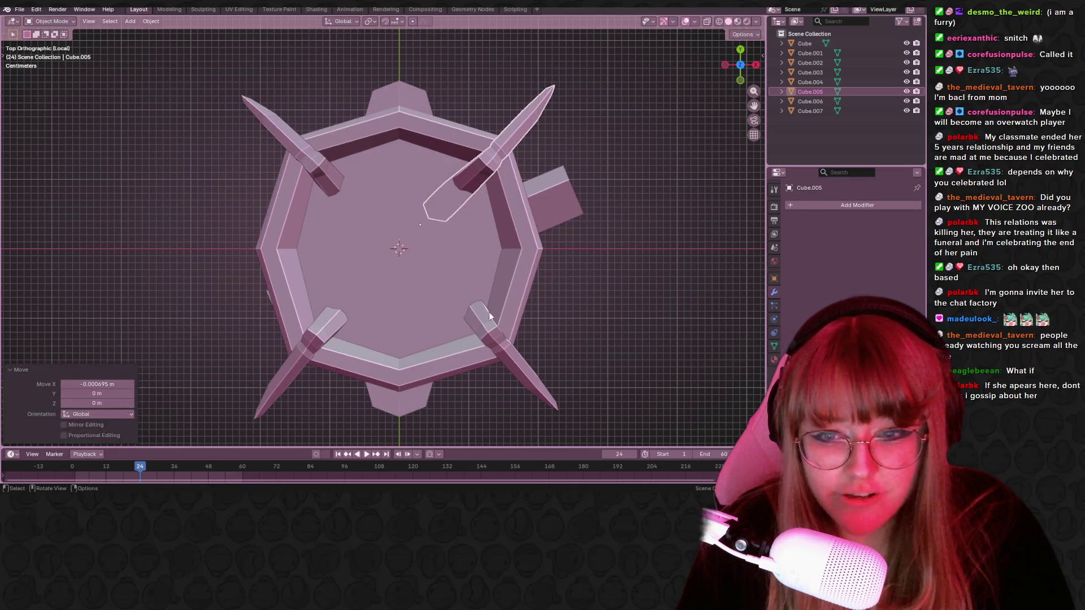
click(462, 305)
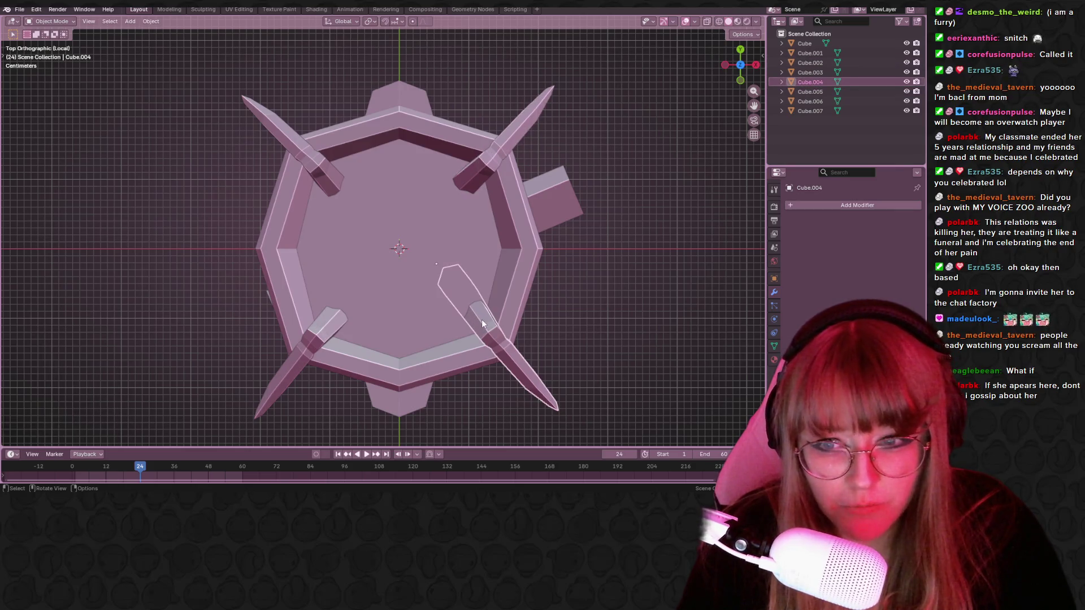
click(610, 285)
mouse_move(610, 289)
middle_down()
mouse_move(634, 347)
mouse_move(664, 359)
mouse_move(498, 314)
mouse_move(415, 306)
middle_up()
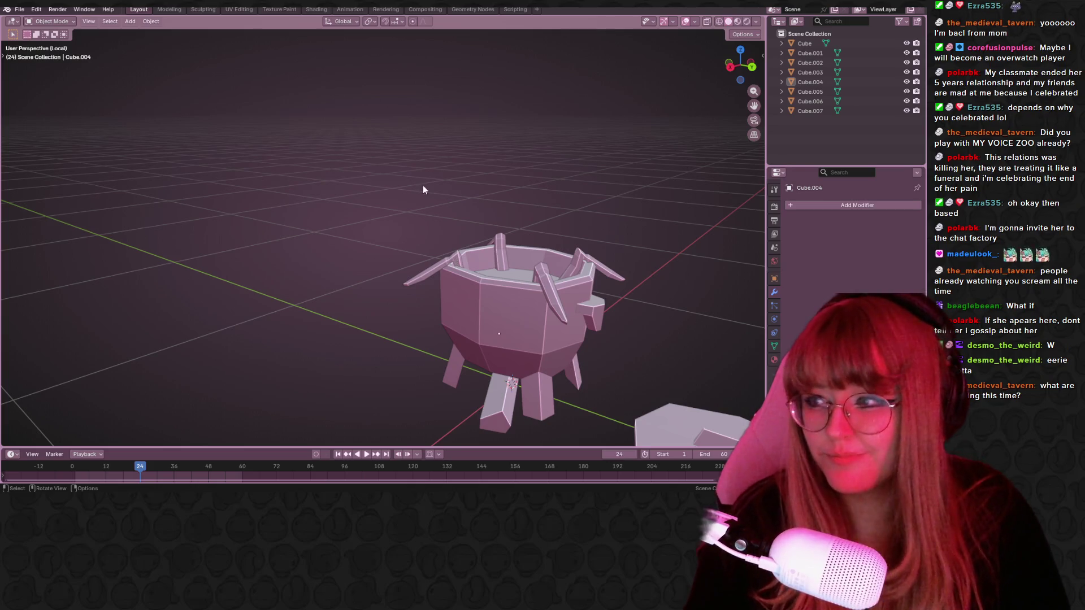
Orbit to a low angled view of the pot with the upper-right spike selected.
mouse_move(511, 193)
middle_down()
mouse_move(640, 209)
mouse_move(499, 281)
mouse_move(524, 301)
mouse_move(505, 243)
mouse_move(530, 216)
mouse_move(576, 233)
mouse_move(575, 256)
mouse_move(432, 255)
middle_up()
click(364, 222)
mouse_move(605, 235)
middle_down()
mouse_move(523, 270)
mouse_move(388, 252)
mouse_move(583, 181)
mouse_move(649, 182)
mouse_move(529, 202)
mouse_move(496, 230)
mouse_move(296, 482)
middle_up()
scroll(529, 202, up, 2)
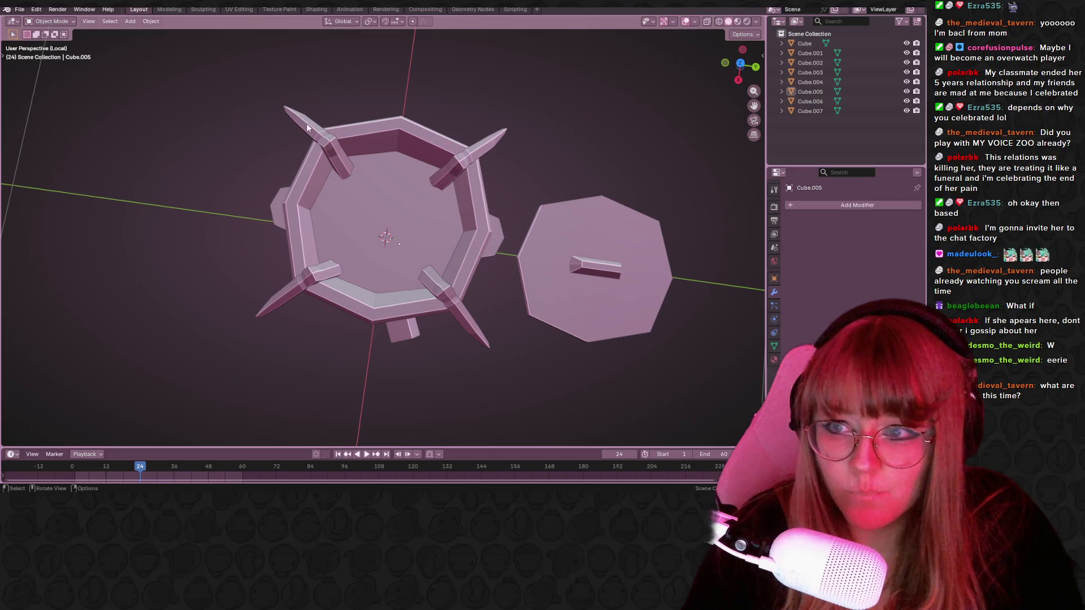
Snip the region around the pot and lid and copy the image to the clipboard.
key(alt+n)
drag(243, 71, 583, 414)
right_click(434, 244)
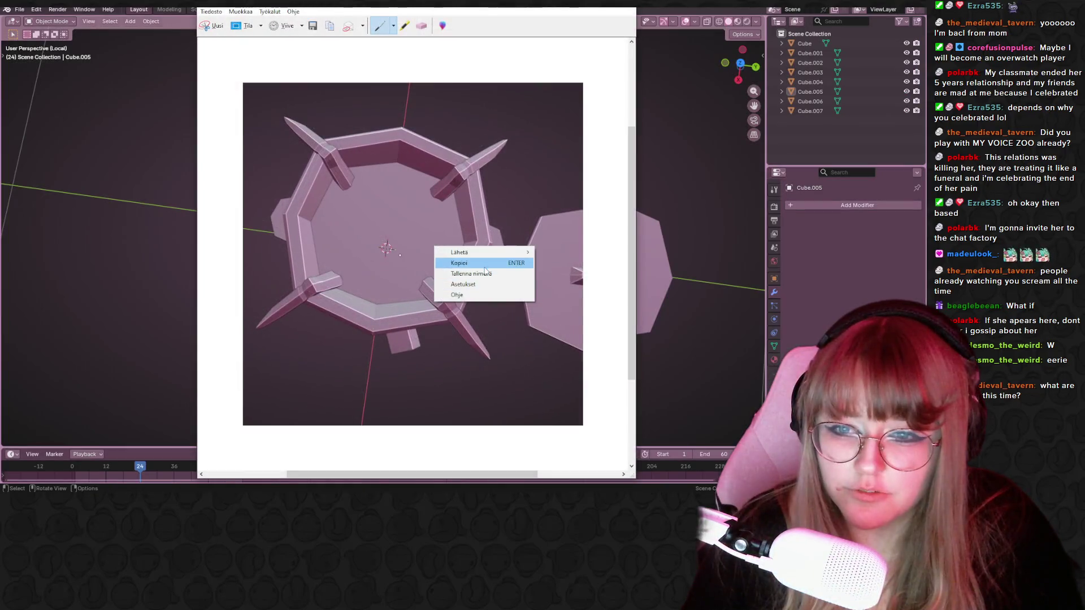
click(459, 263)
click(644, 333)
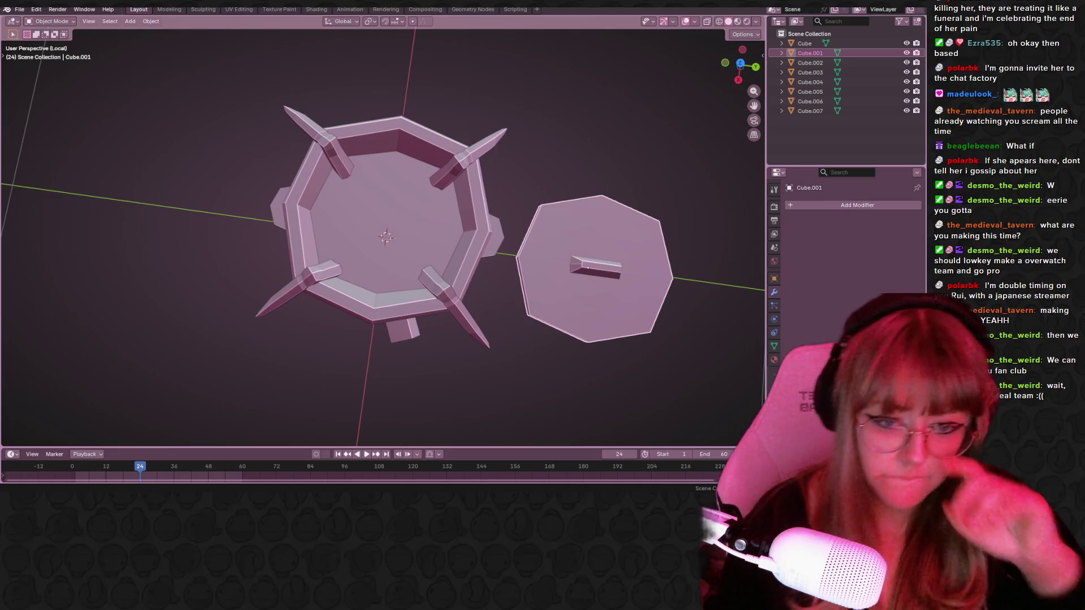
mouse_move(416, 347)
middle_down()
mouse_move(507, 256)
mouse_move(419, 259)
mouse_move(425, 341)
mouse_move(421, 273)
mouse_move(490, 298)
mouse_move(469, 283)
middle_up()
click(468, 271)
mouse_move(470, 236)
middle_down()
mouse_move(290, 240)
mouse_move(92, 152)
mouse_move(738, 255)
mouse_move(452, 270)
mouse_move(497, 260)
middle_up()
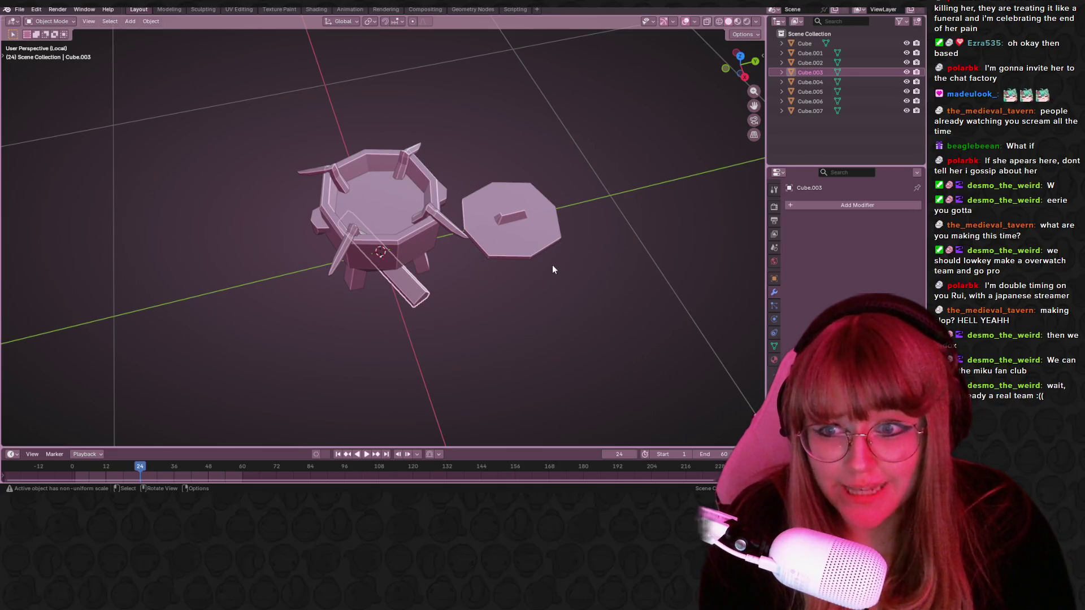
mouse_move(584, 267)
middle_down()
mouse_move(478, 262)
mouse_move(514, 203)
mouse_move(477, 185)
mouse_move(611, 295)
mouse_move(499, 239)
mouse_move(176, 240)
mouse_move(534, 277)
mouse_move(367, 247)
middle_up()
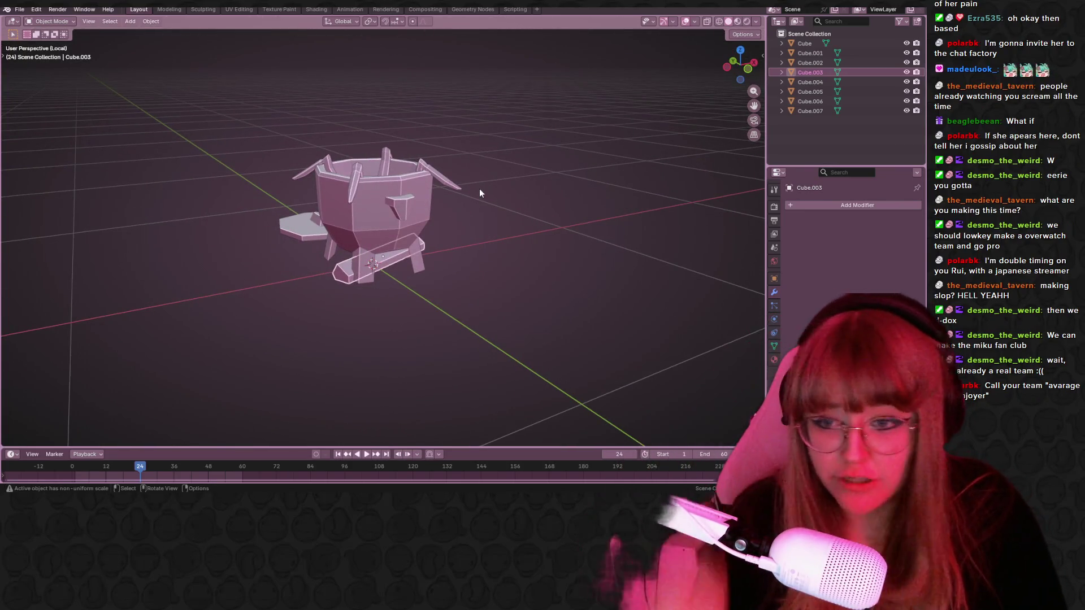
mouse_move(484, 188)
middle_down()
mouse_move(403, 246)
mouse_move(371, 212)
mouse_move(577, 182)
mouse_move(468, 188)
mouse_move(554, 262)
mouse_move(401, 189)
mouse_move(252, 218)
mouse_move(22, 236)
mouse_move(665, 153)
mouse_move(288, 238)
middle_up()
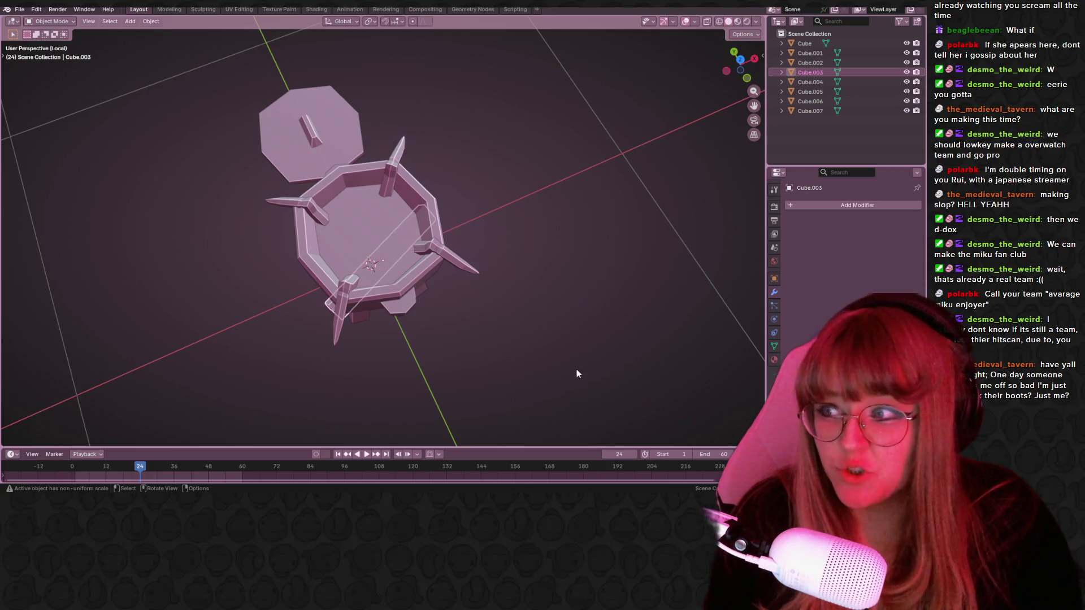
mouse_move(585, 263)
shift+middle_down()
mouse_move(550, 196)
mouse_move(523, 257)
mouse_move(390, 157)
mouse_move(298, 156)
mouse_move(242, 177)
mouse_move(170, 164)
mouse_move(34, 210)
mouse_move(442, 252)
mouse_move(358, 262)
mouse_move(509, 147)
shift+middle_up()
scroll(542, 192, up, 1)
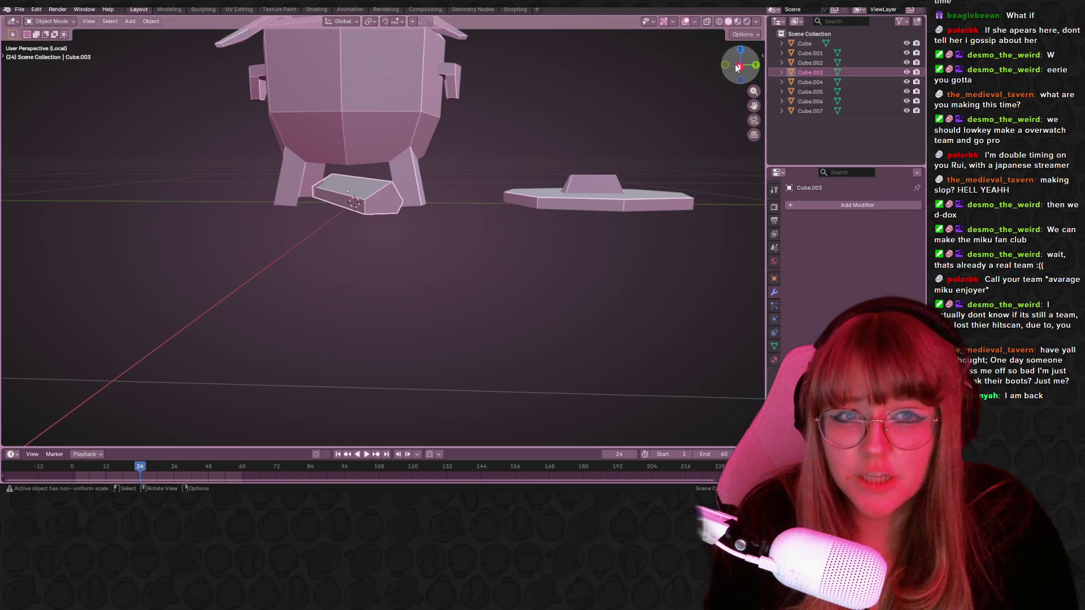
In side view, move the plank between the pot's legs, adjusting its sideways position and height.
click(739, 67)
mouse_move(603, 94)
ctrl+middle_down()
mouse_move(507, 203)
mouse_move(507, 242)
ctrl+middle_up()
key(g)
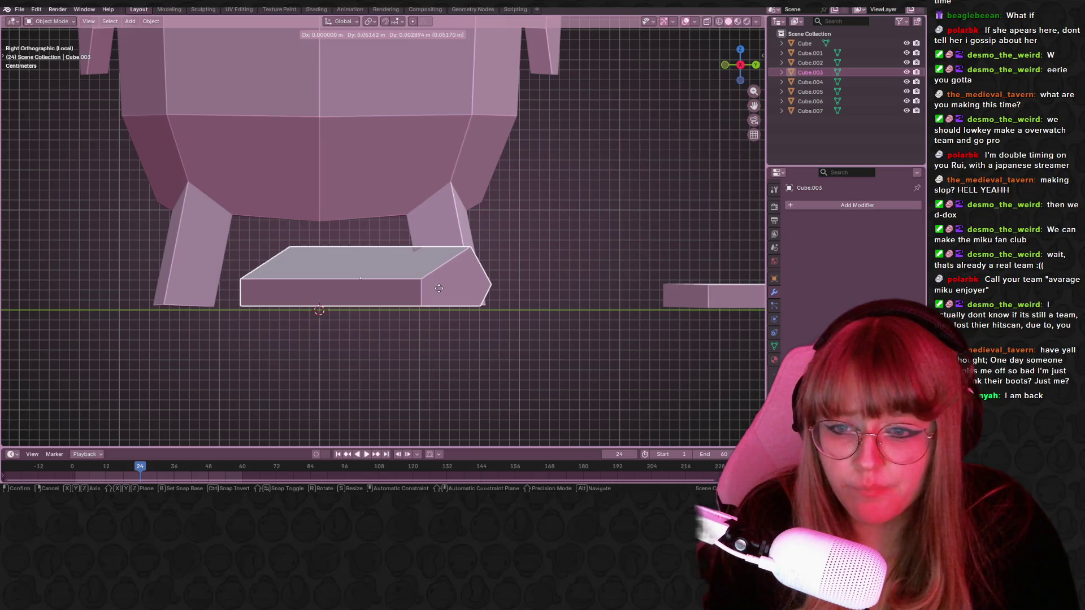
click(467, 274)
key(g)
click(436, 283)
key(g)
click(436, 281)
Reposition the stand piece in perspective, then duplicate the plank from top view.
mouse_move(436, 281)
middle_down()
mouse_move(558, 219)
mouse_move(553, 275)
mouse_move(461, 269)
mouse_move(564, 242)
mouse_move(465, 327)
mouse_move(517, 352)
middle_up()
key(g)
click(483, 334)
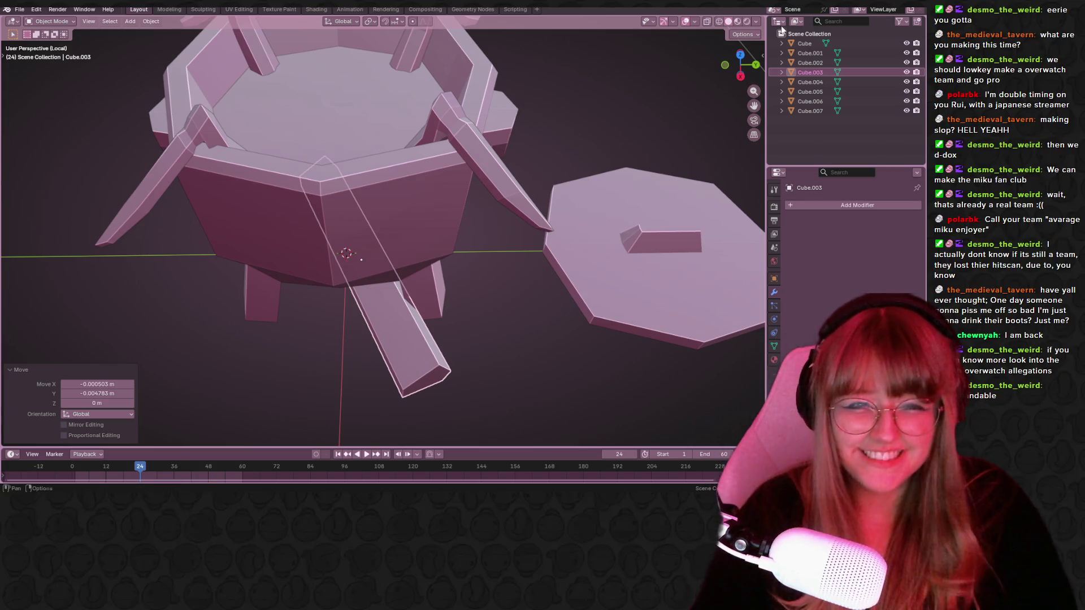
click(741, 55)
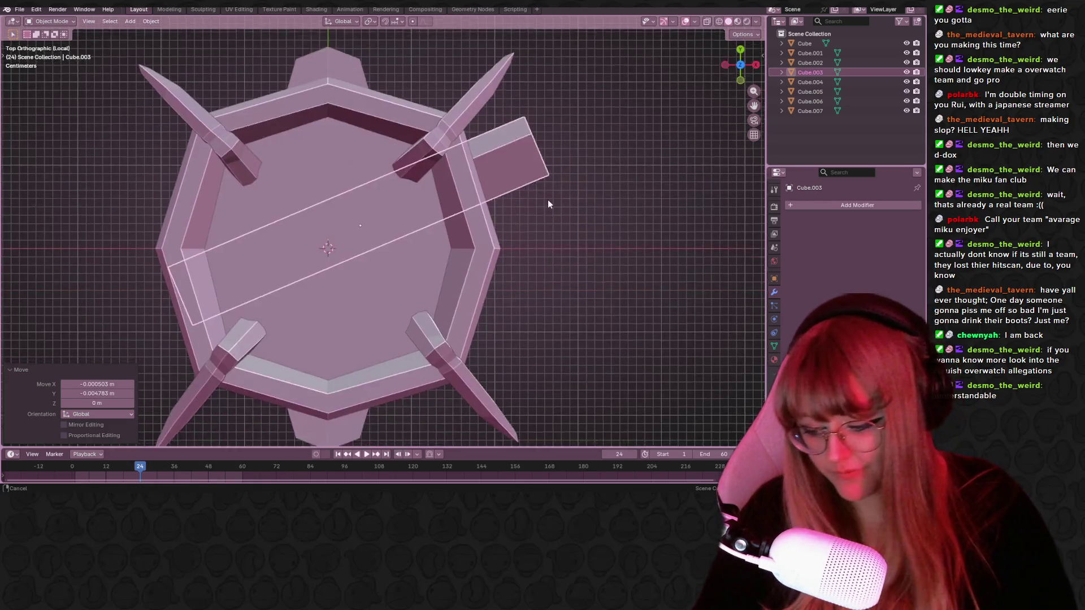
key(shift+d)
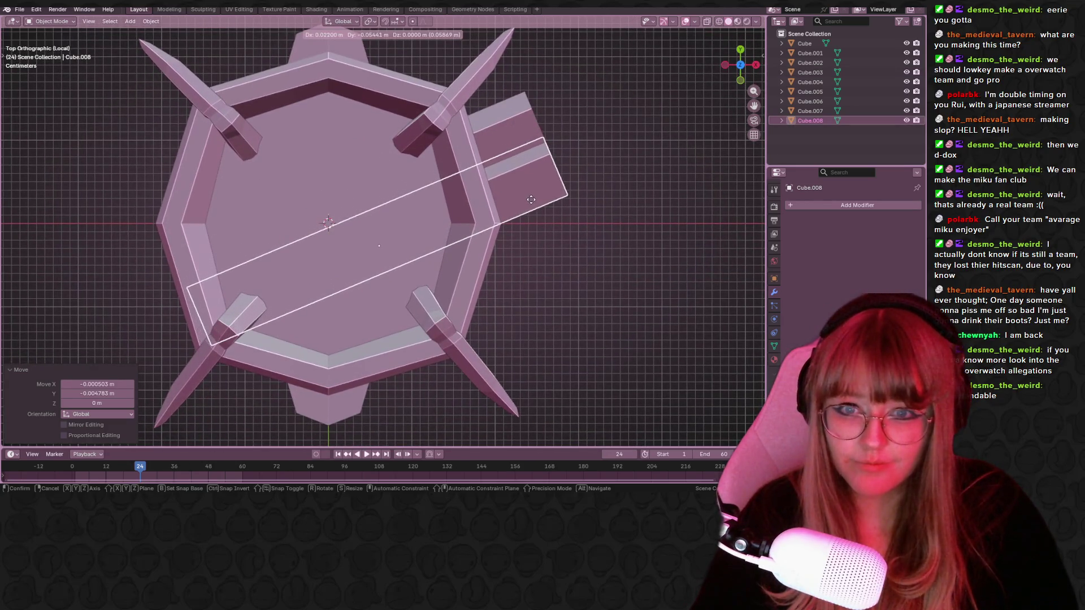
Place the copied plank beside the original and rotate the duplicated wedge to a new angle.
click(531, 199)
middle_drag(629, 269, 526, 198)
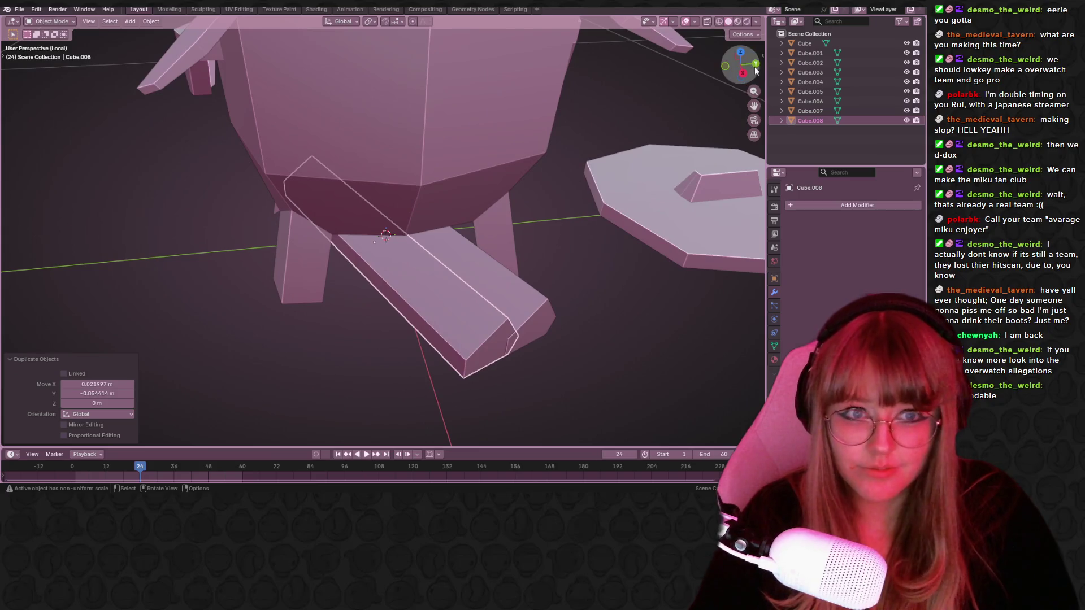
click(744, 74)
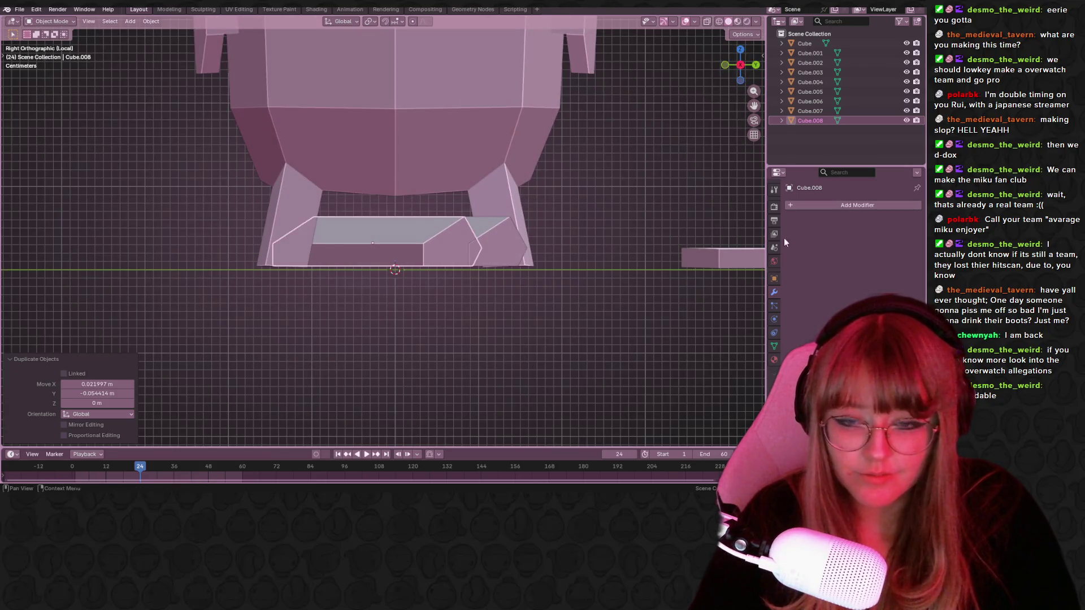
middle_drag(527, 268, 432, 243)
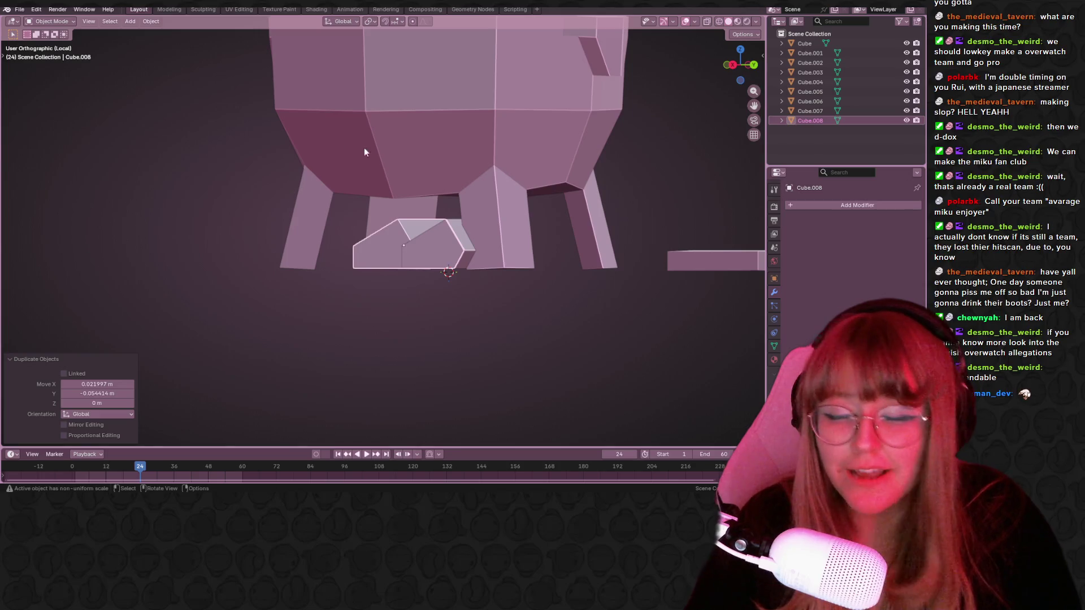
shift+middle_drag(466, 286, 513, 285)
key(r)
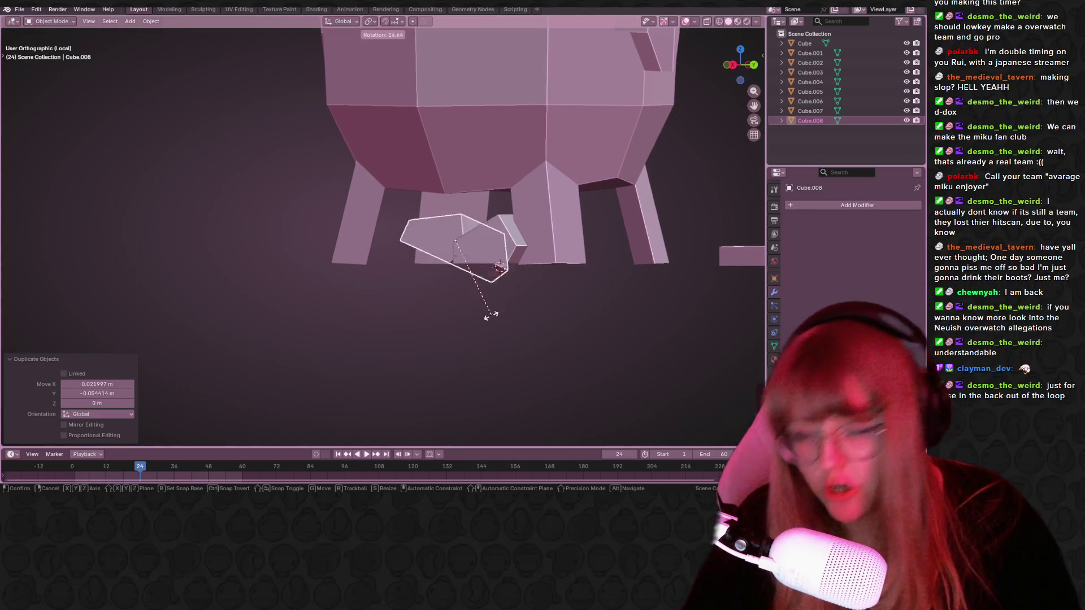
click(342, 289)
Add the long plank to the selection and turn it 24.4° about the vertical axis.
mouse_move(342, 288)
middle_down()
mouse_move(564, 295)
mouse_move(518, 315)
mouse_move(530, 296)
middle_up()
shift+click(554, 293)
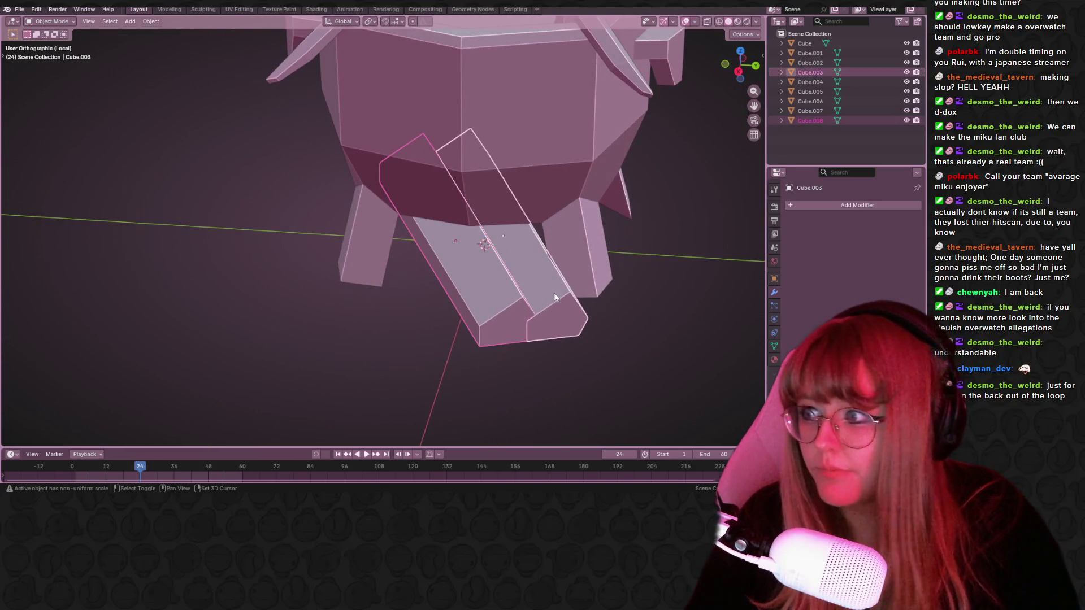
scroll(593, 275, down, 5)
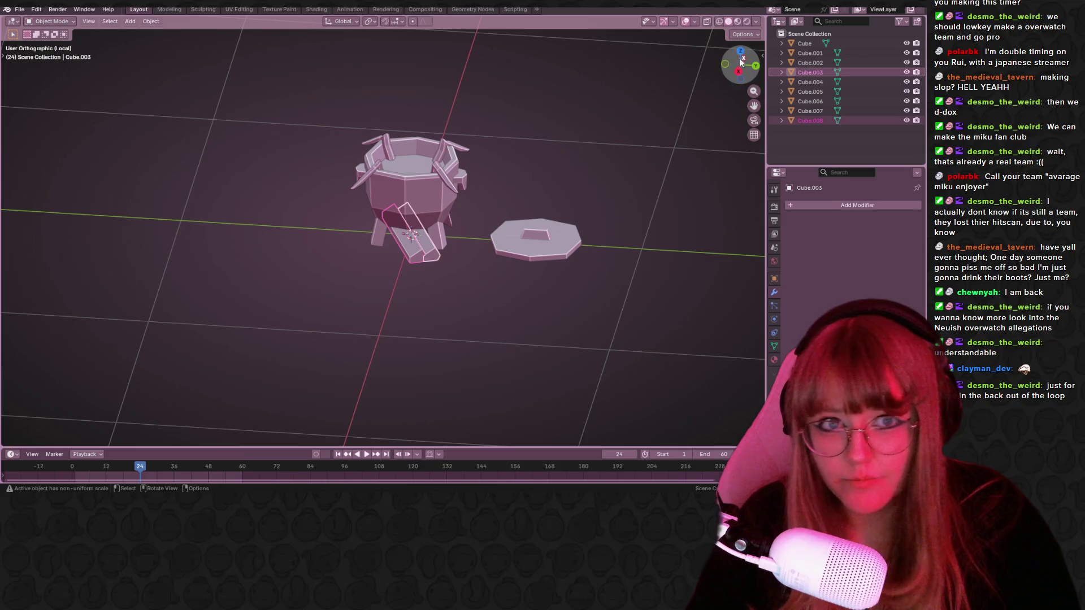
click(741, 51)
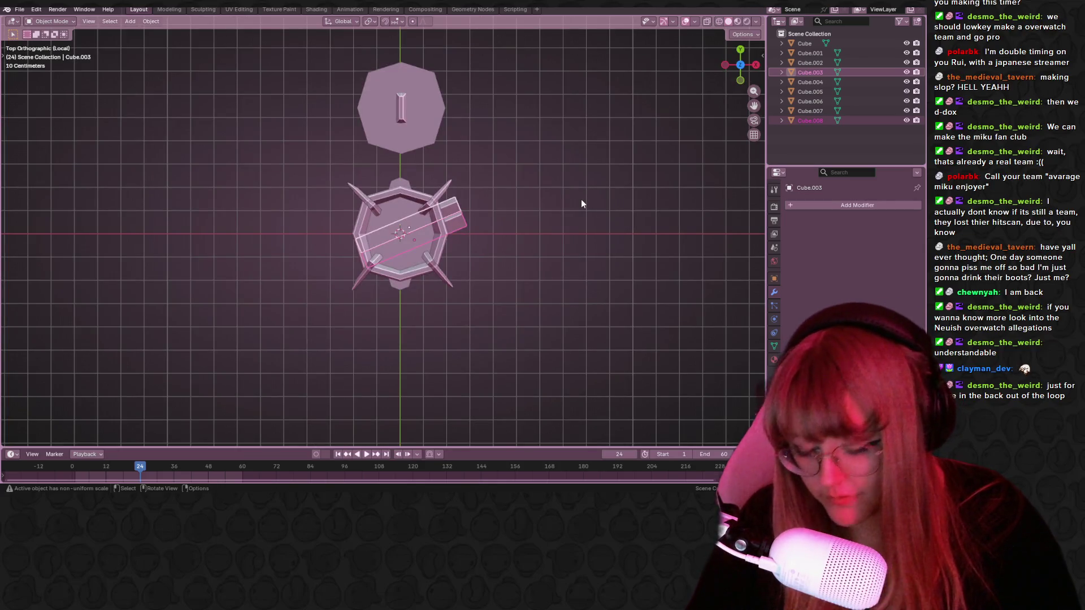
key(r)
click(557, 267)
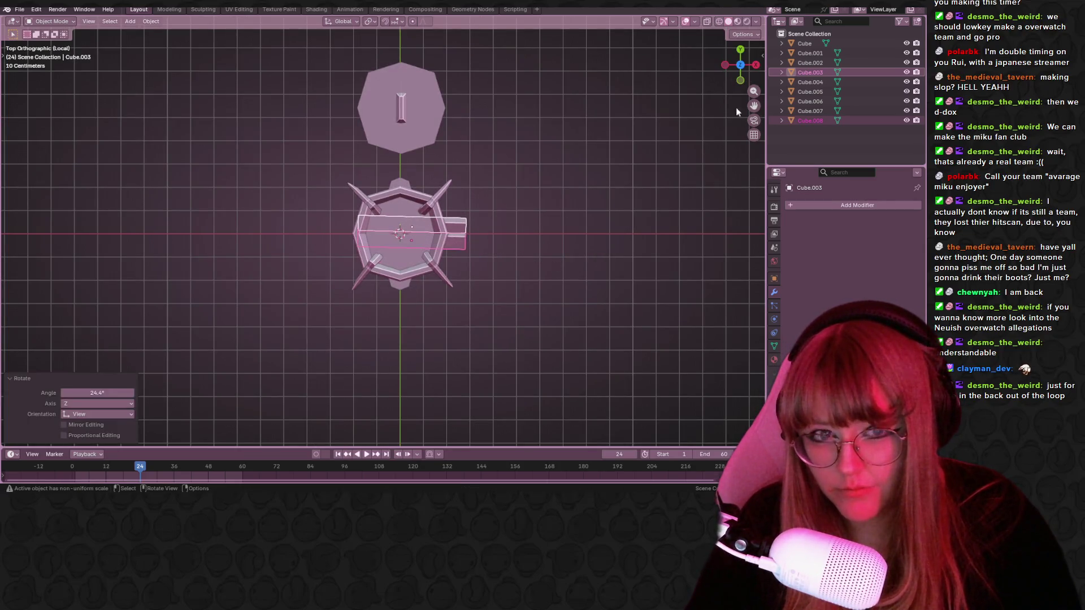
In right view, try a rotation on the duplicated wedge, then undo it.
click(756, 65)
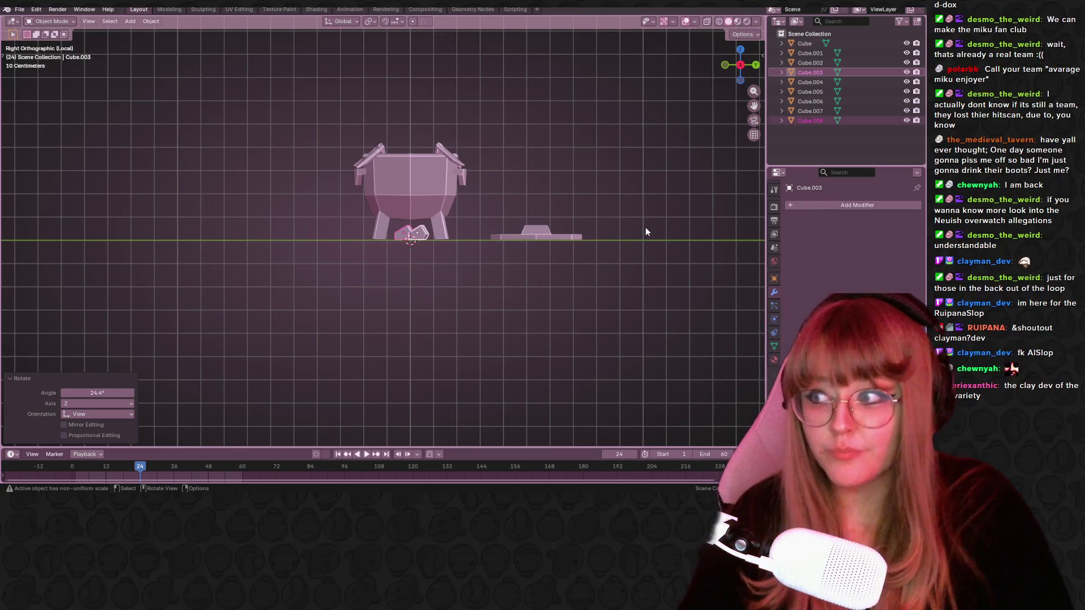
scroll(587, 203, up, 1)
scroll(588, 207, up, 4)
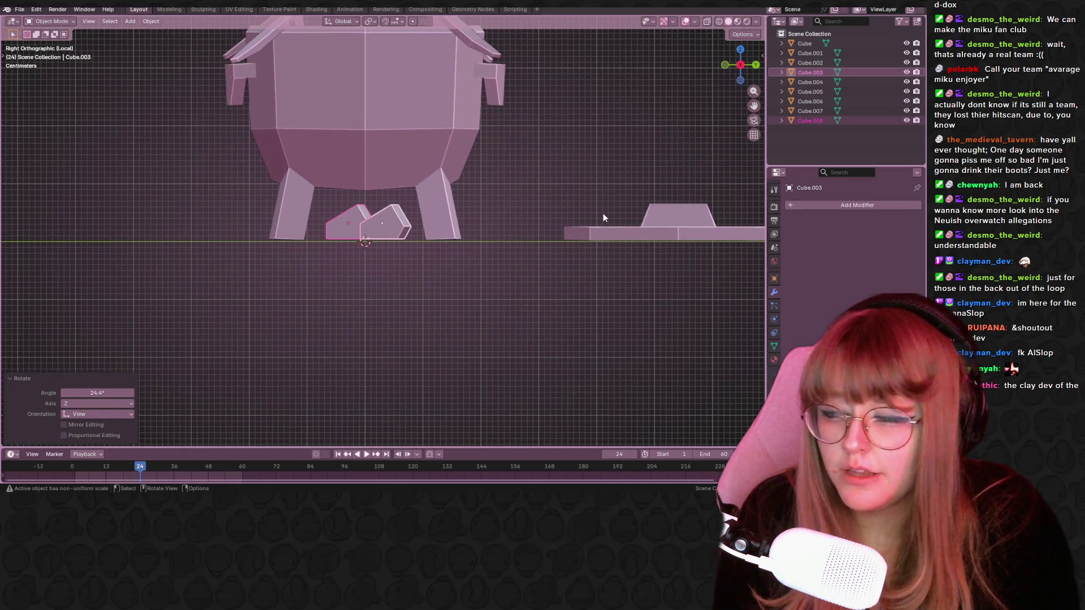
scroll(392, 232, up, 2)
click(341, 211)
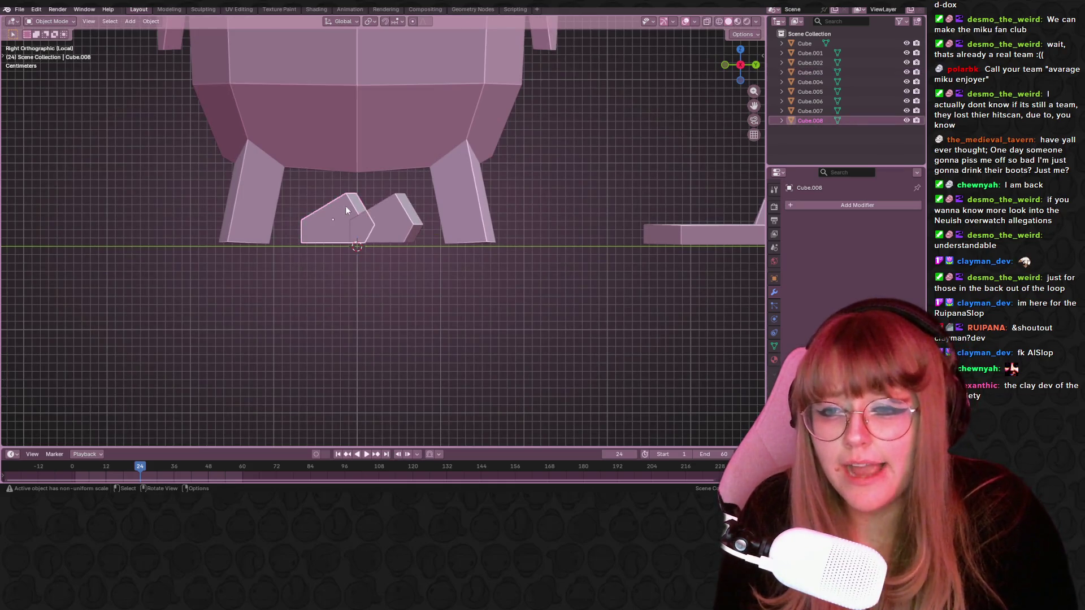
shift+middle_drag(391, 271, 456, 308)
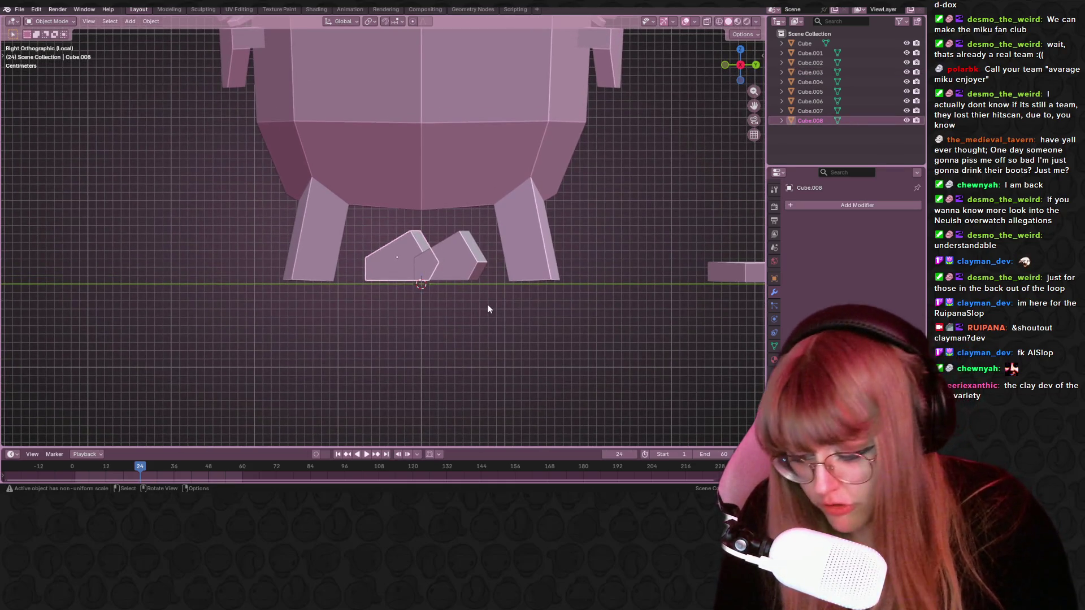
key(r)
click(347, 321)
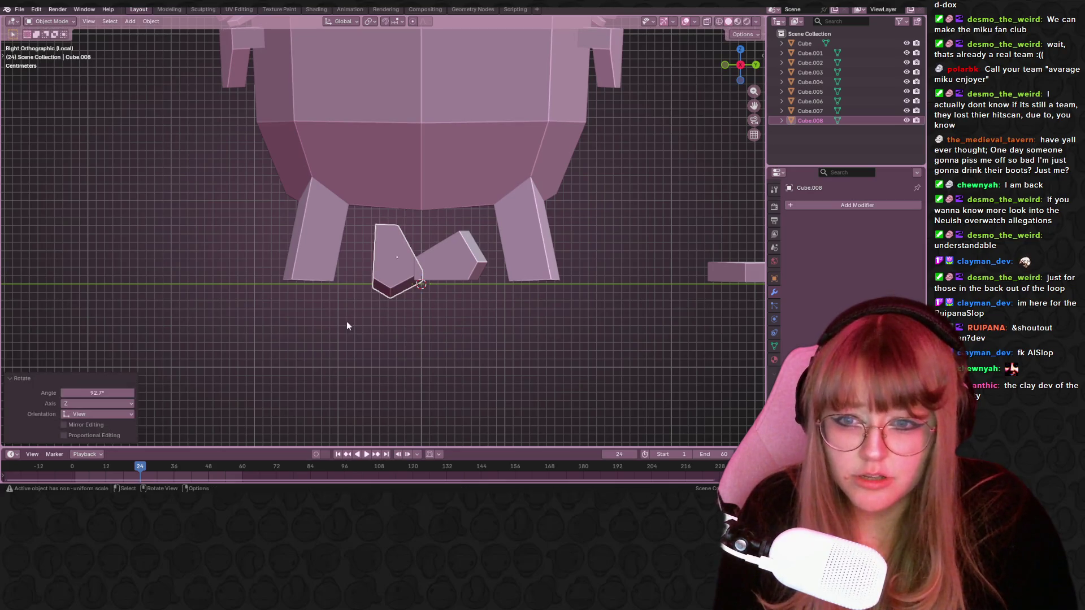
key(ctrl+z)
From top view, rotate the long plank slightly to straighten it.
mouse_move(417, 311)
middle_down()
mouse_move(398, 239)
mouse_move(412, 171)
mouse_move(564, 174)
mouse_move(615, 270)
mouse_move(571, 279)
mouse_move(553, 340)
mouse_move(661, 201)
middle_up()
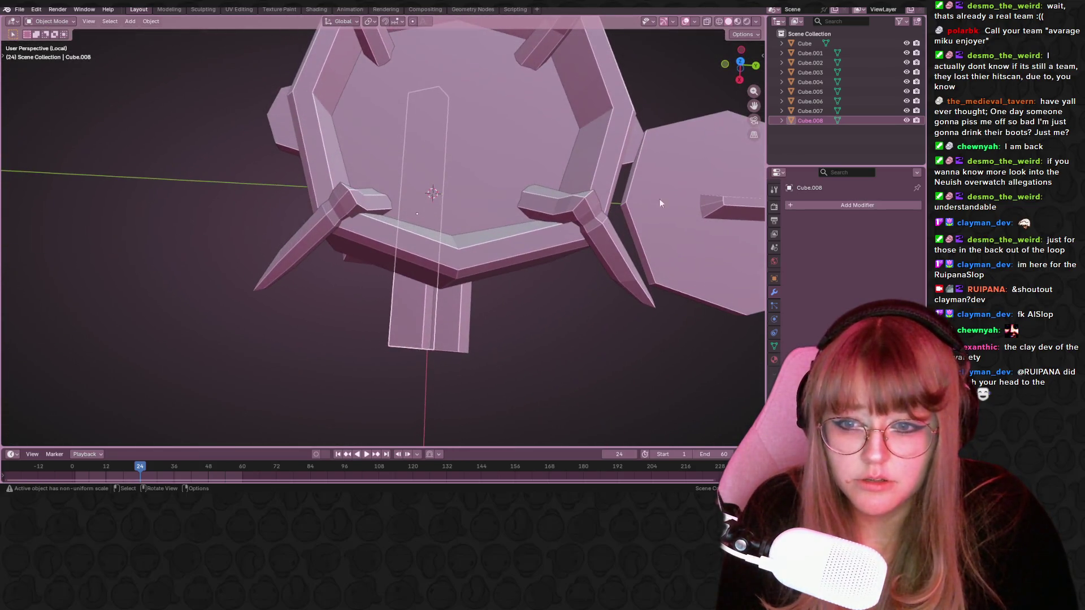
click(743, 62)
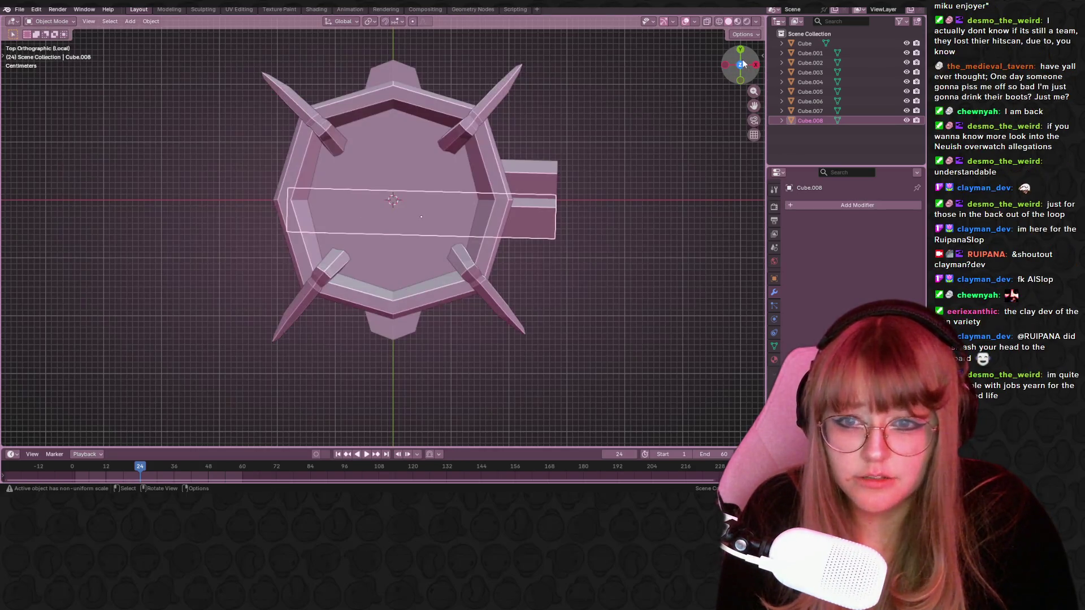
click(569, 163)
key(r)
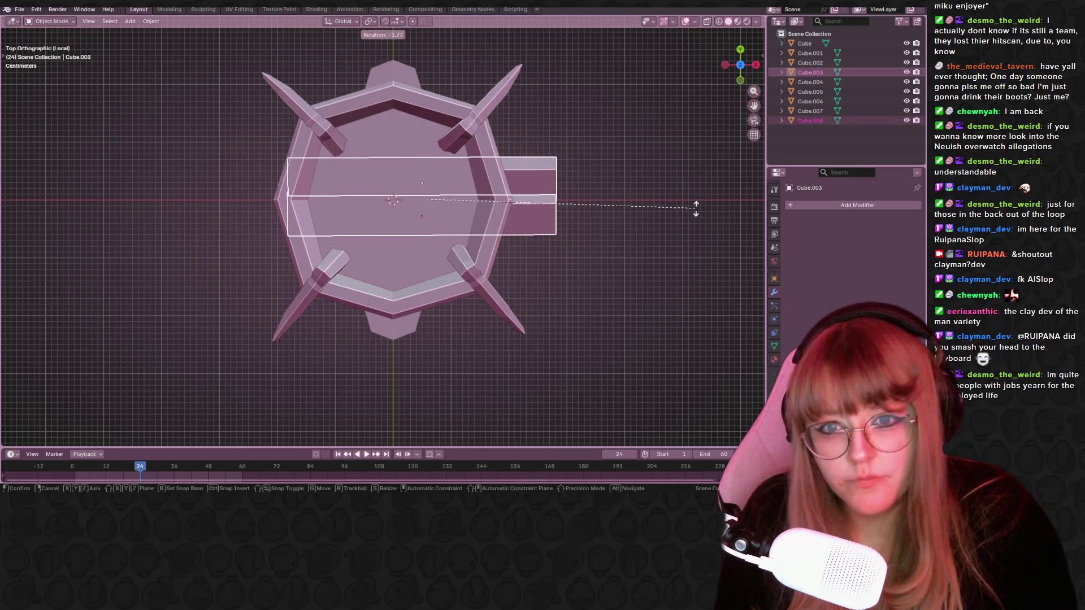
click(697, 208)
In right view, tilt and move the duplicated wedge until it sits between the pot's legs.
click(756, 64)
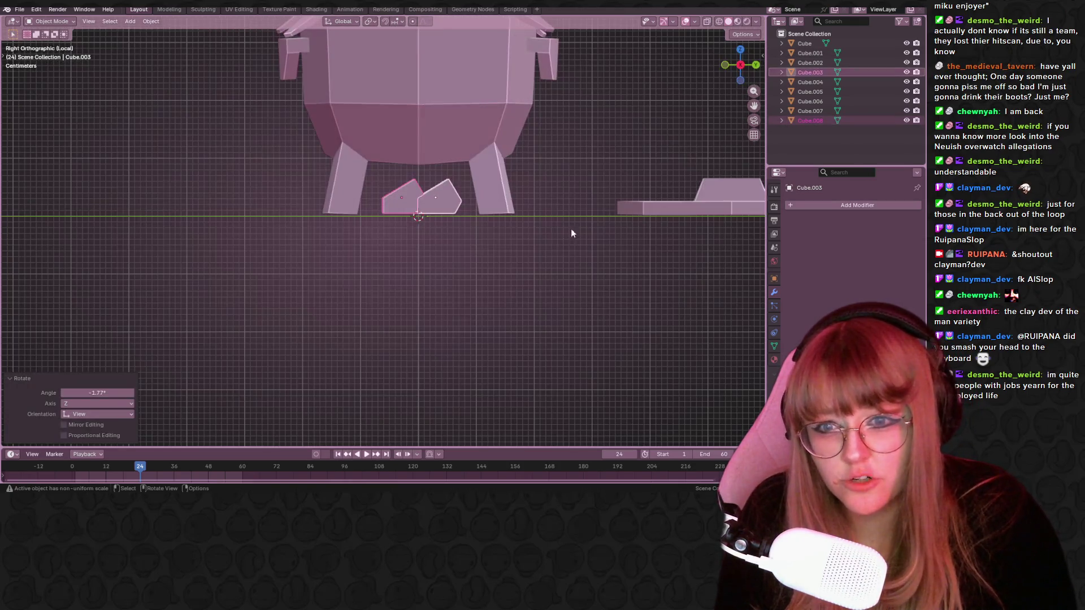
click(398, 203)
scroll(494, 219, up, 4)
key(r)
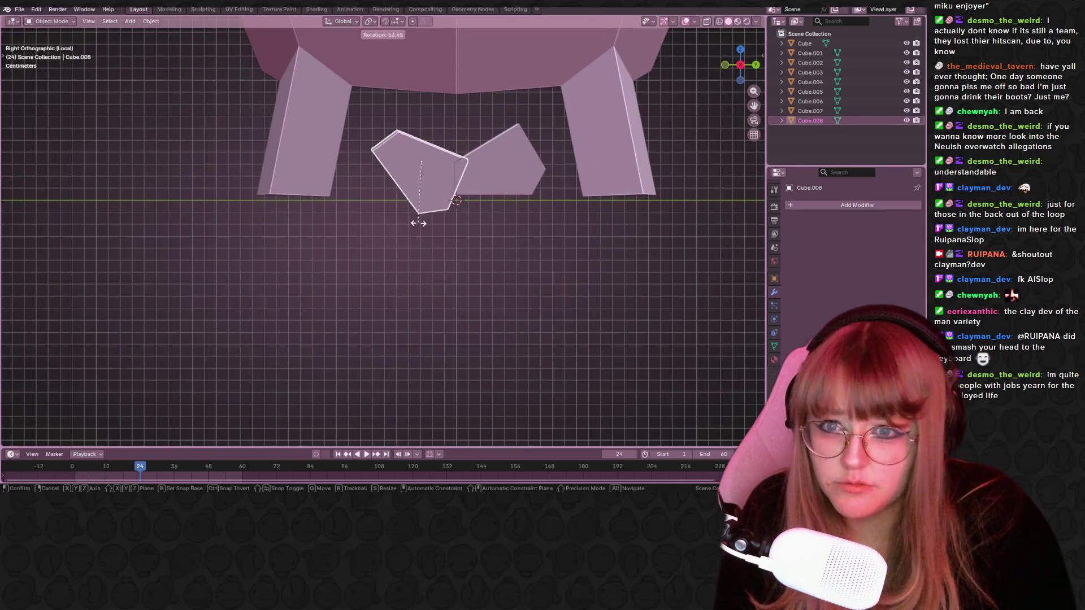
click(439, 225)
key(g)
click(503, 206)
key(r)
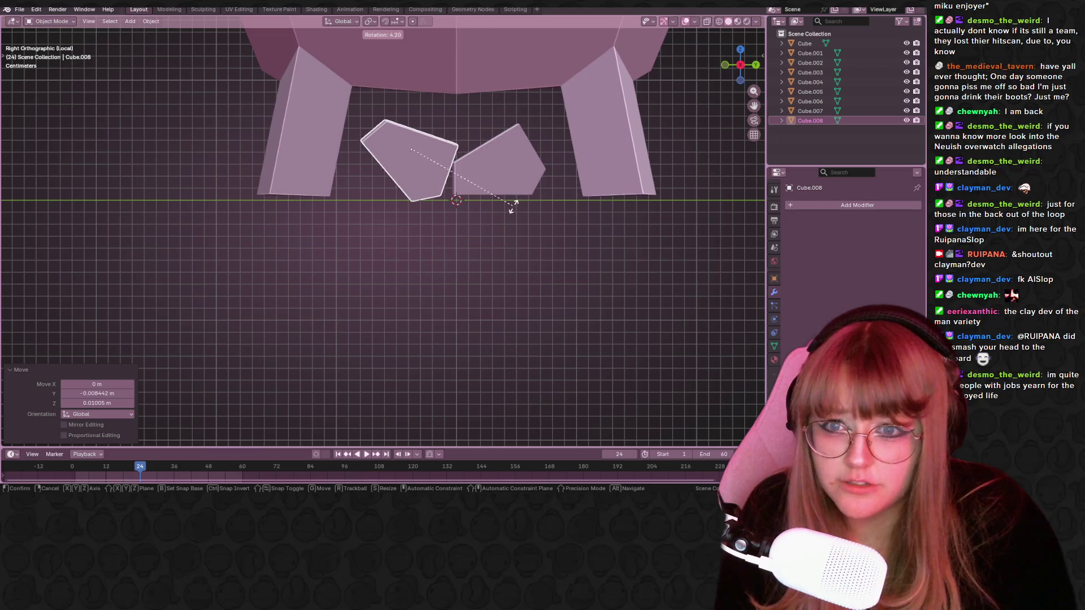
click(497, 210)
key(g)
click(496, 210)
Check the crossed stand in perspective and front view, framing it under the pot.
mouse_move(496, 210)
middle_down()
mouse_move(521, 211)
mouse_move(451, 254)
mouse_move(528, 280)
middle_up()
scroll(585, 204, down, 5)
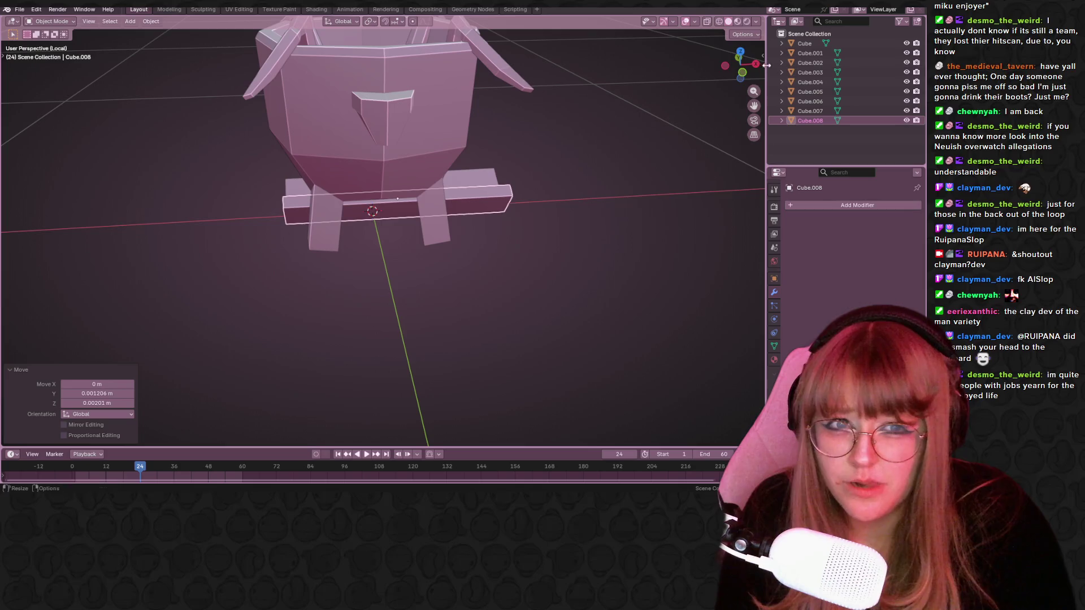
click(738, 56)
scroll(473, 164, up, 4)
mouse_move(578, 179)
shift+middle_down()
mouse_move(555, 202)
mouse_move(578, 205)
mouse_move(547, 257)
shift+middle_up()
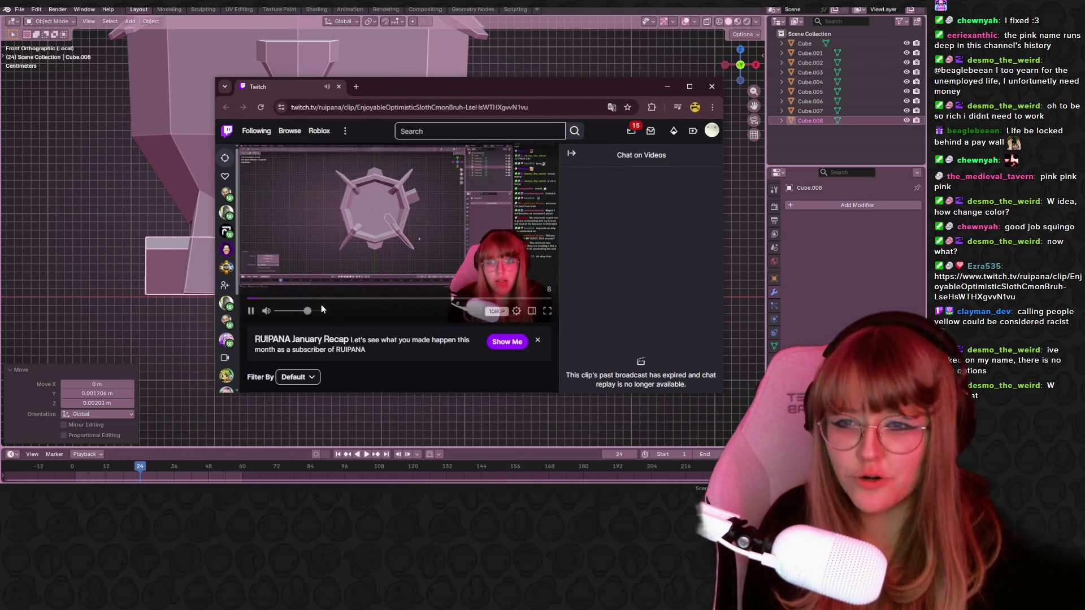
scroll(371, 284, down, 2)
scroll(372, 284, up, 2)
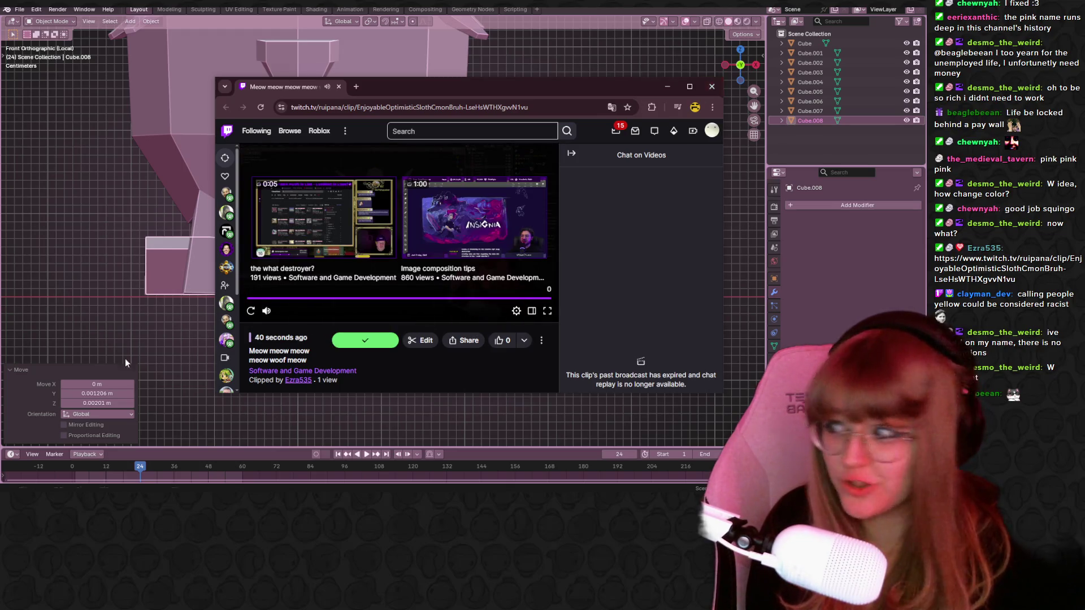
key(alt+Tab)
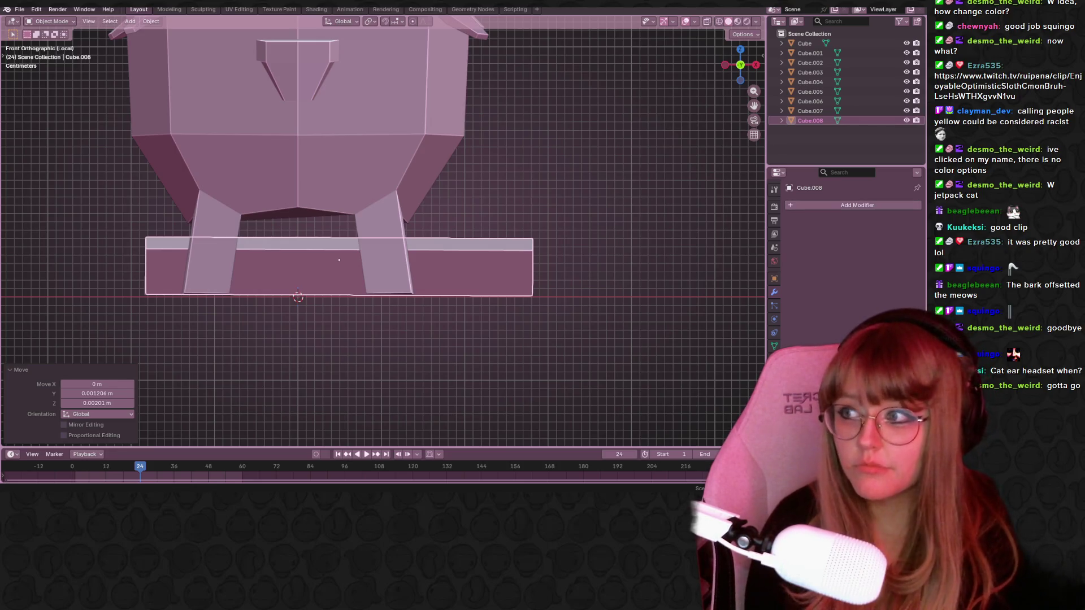
scroll(578, 247, down, 1)
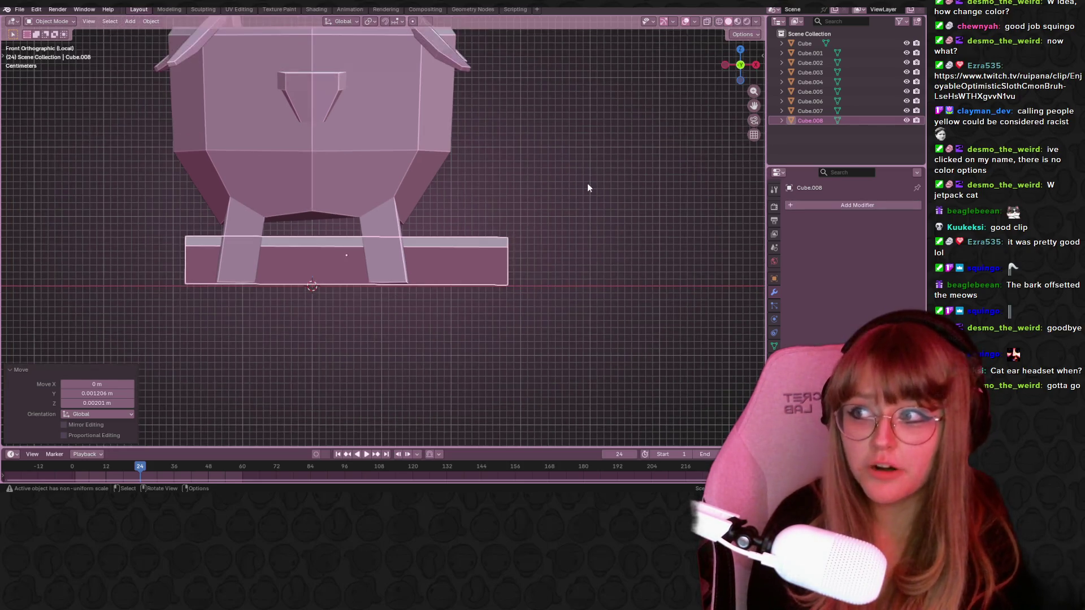
click(587, 183)
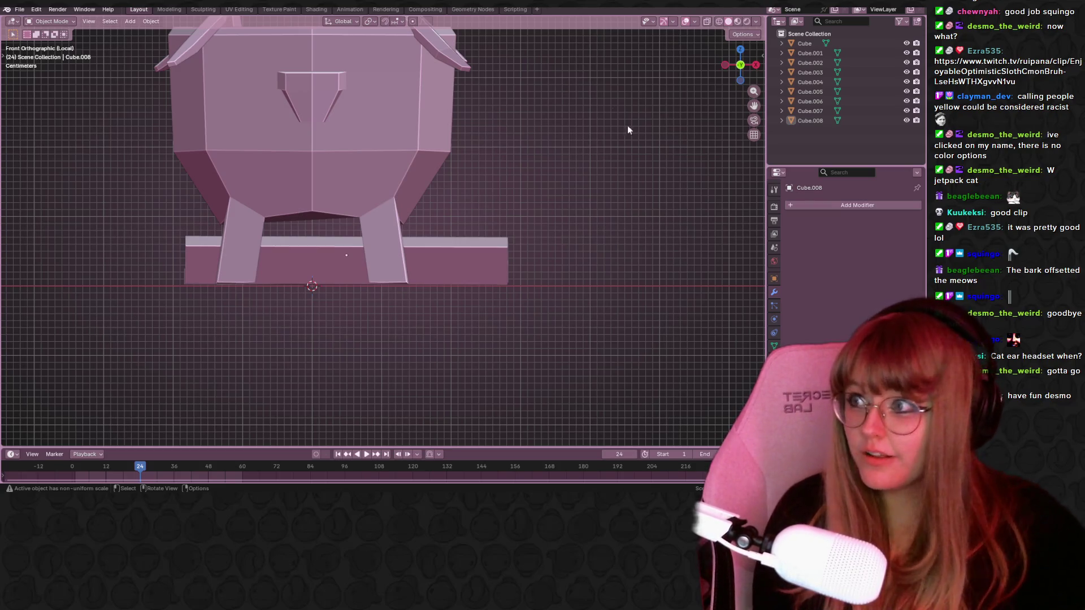
scroll(573, 212, down, 1)
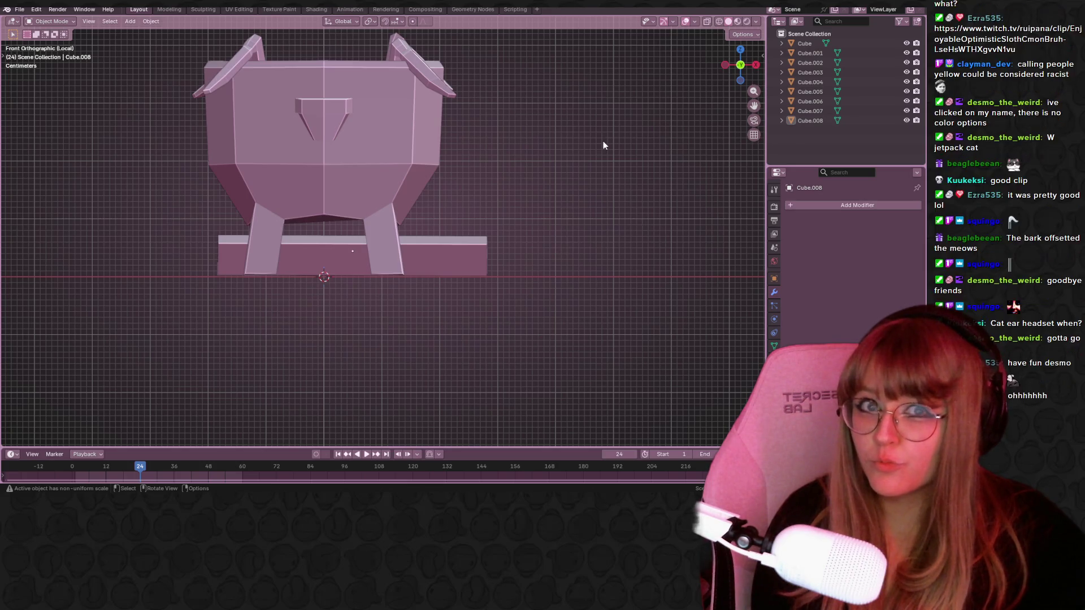
mouse_move(598, 151)
middle_down()
mouse_move(497, 266)
mouse_move(427, 158)
mouse_move(412, 181)
mouse_move(429, 208)
middle_up()
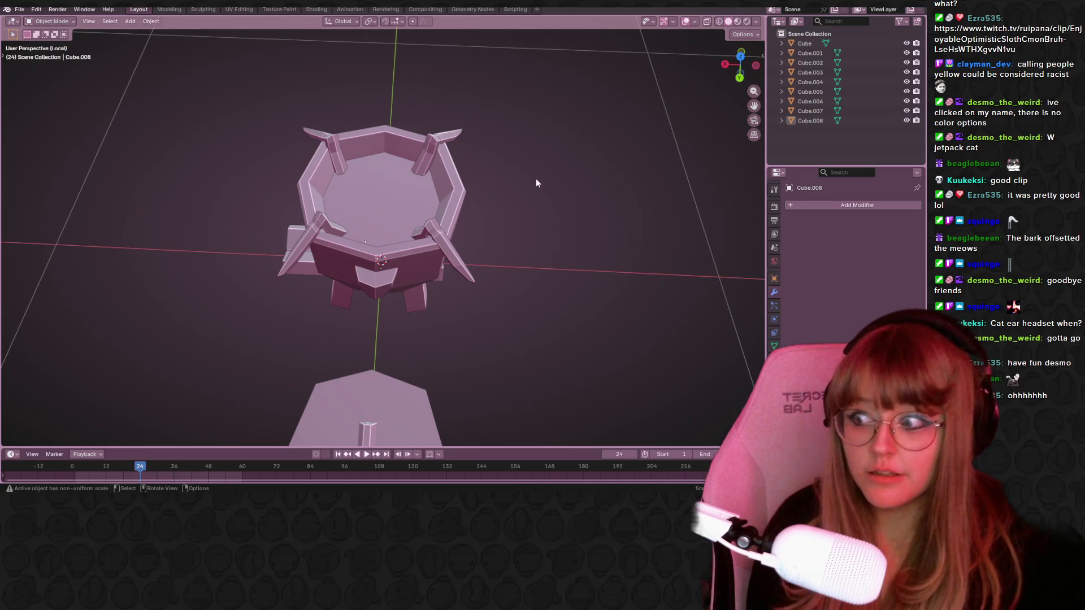
middle_drag(518, 185, 678, 204)
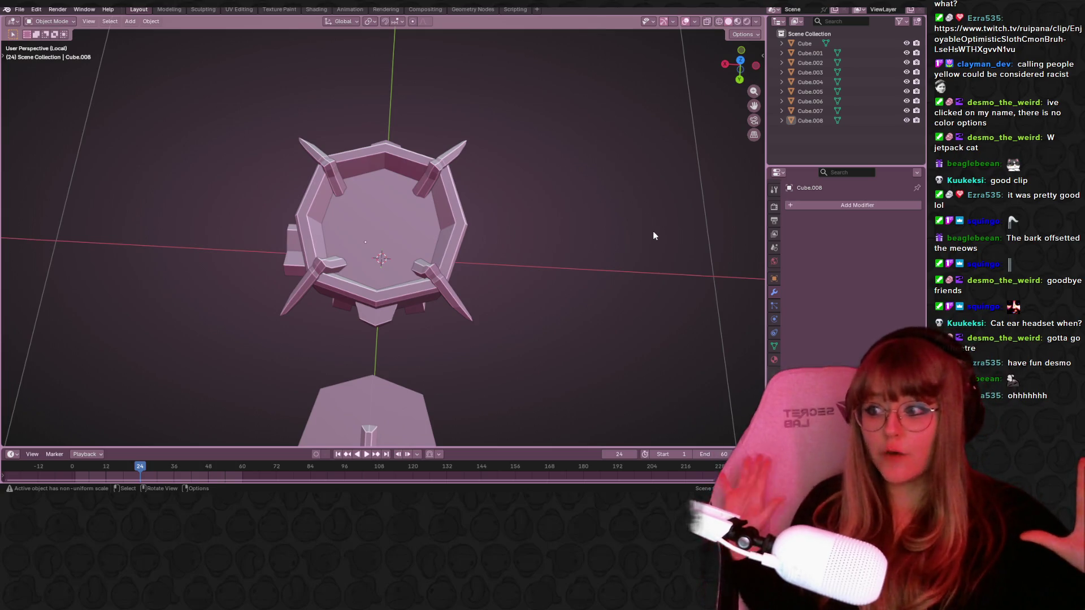
mouse_move(667, 362)
middle_down()
mouse_move(570, 378)
mouse_move(527, 334)
mouse_move(584, 225)
middle_up()
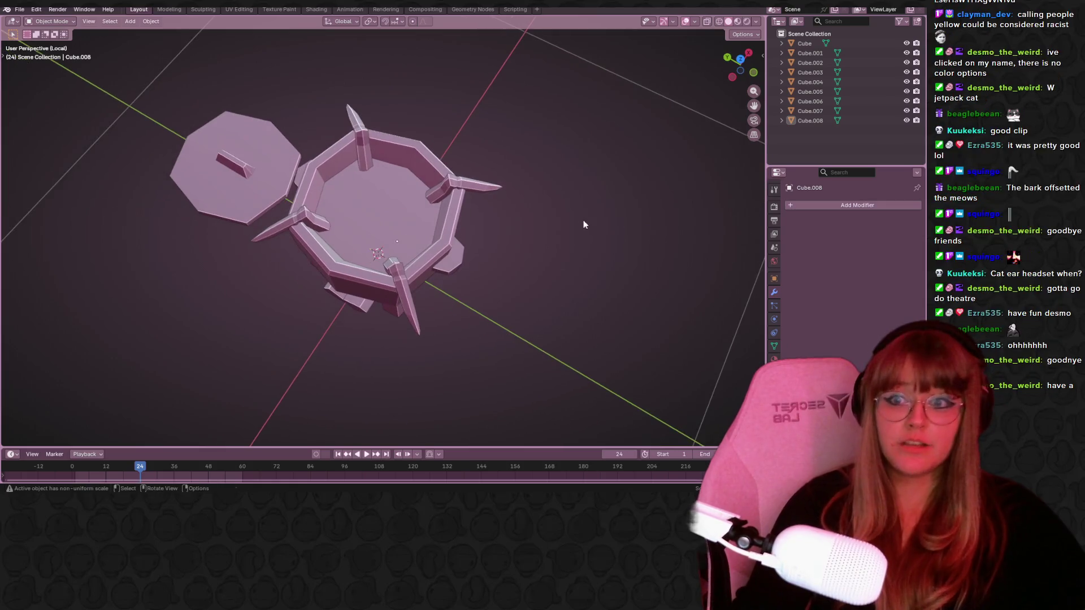
mouse_move(531, 197)
middle_down()
mouse_move(643, 272)
mouse_move(548, 271)
mouse_move(449, 151)
mouse_move(341, 117)
mouse_move(550, 199)
mouse_move(608, 172)
mouse_move(451, 189)
mouse_move(508, 205)
mouse_move(513, 232)
middle_up()
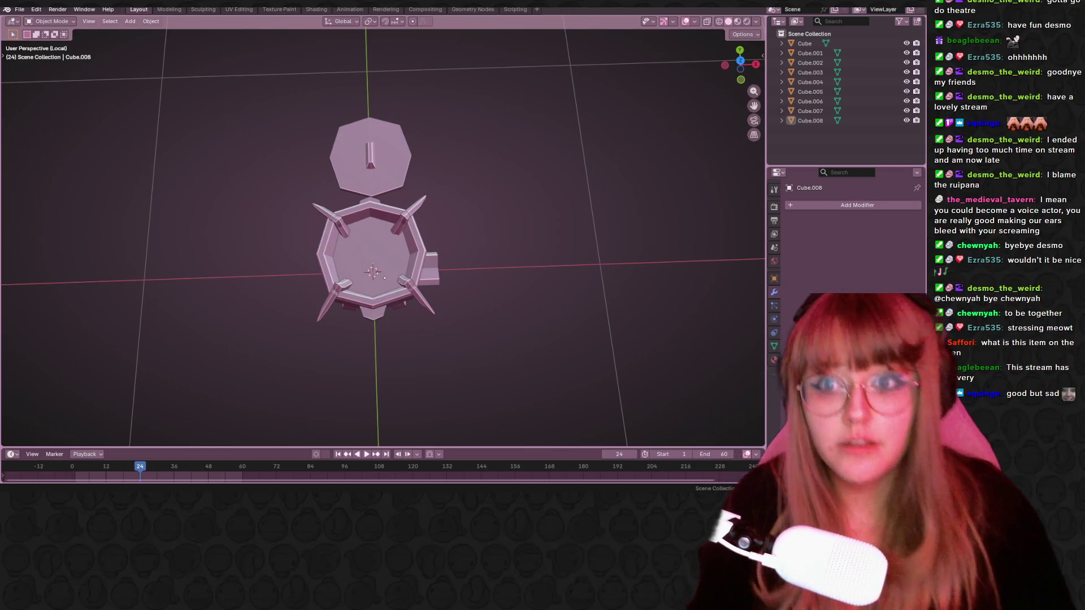
Zoom the viewport in and out to look over the spiked pot from above.
scroll(528, 257, up, 4)
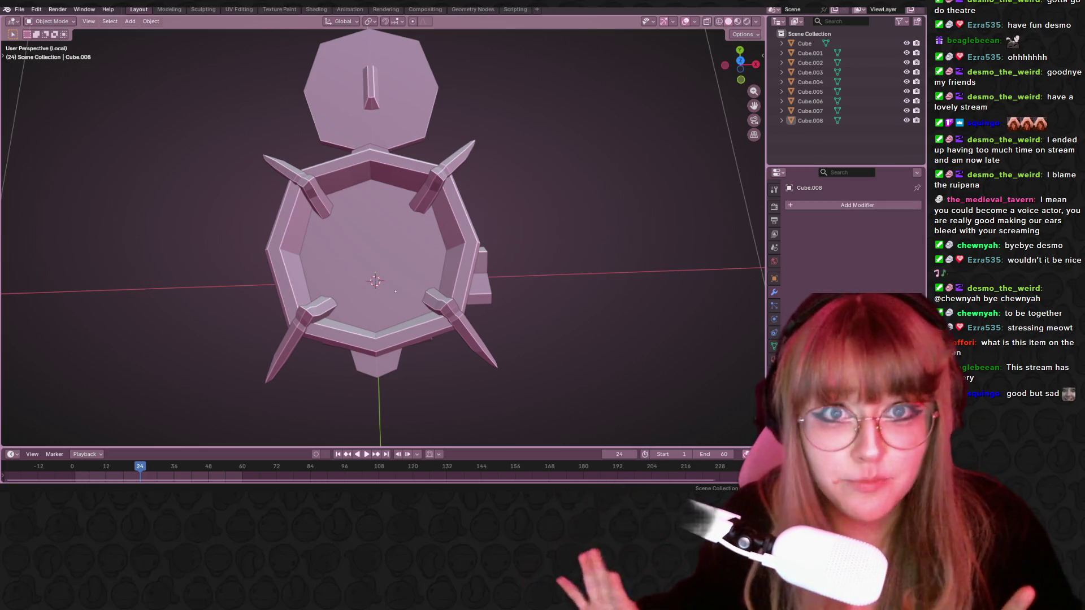
scroll(551, 281, up, 1)
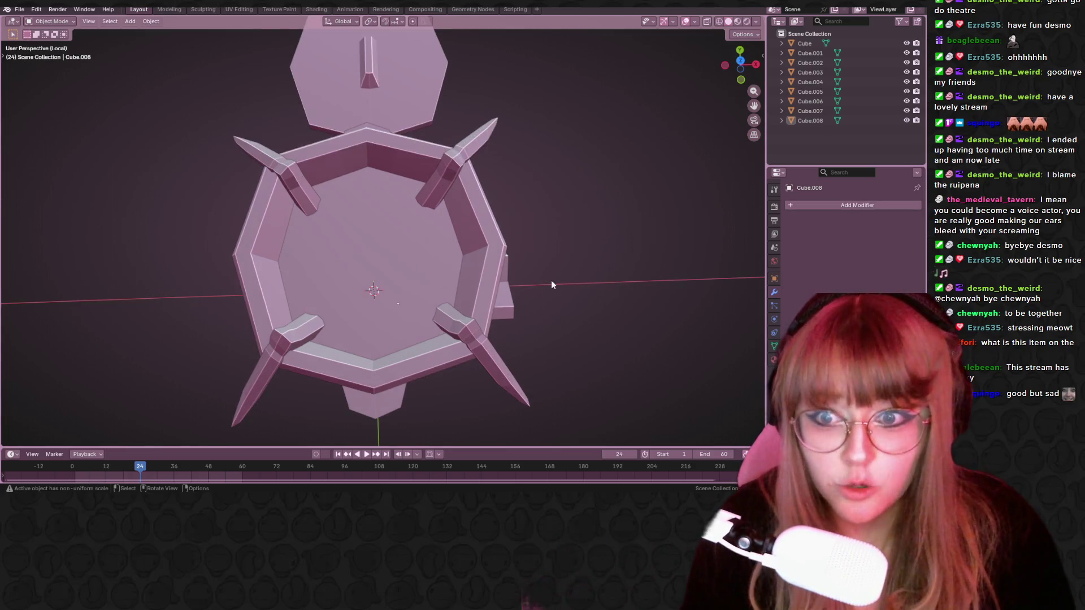
scroll(551, 280, down, 2)
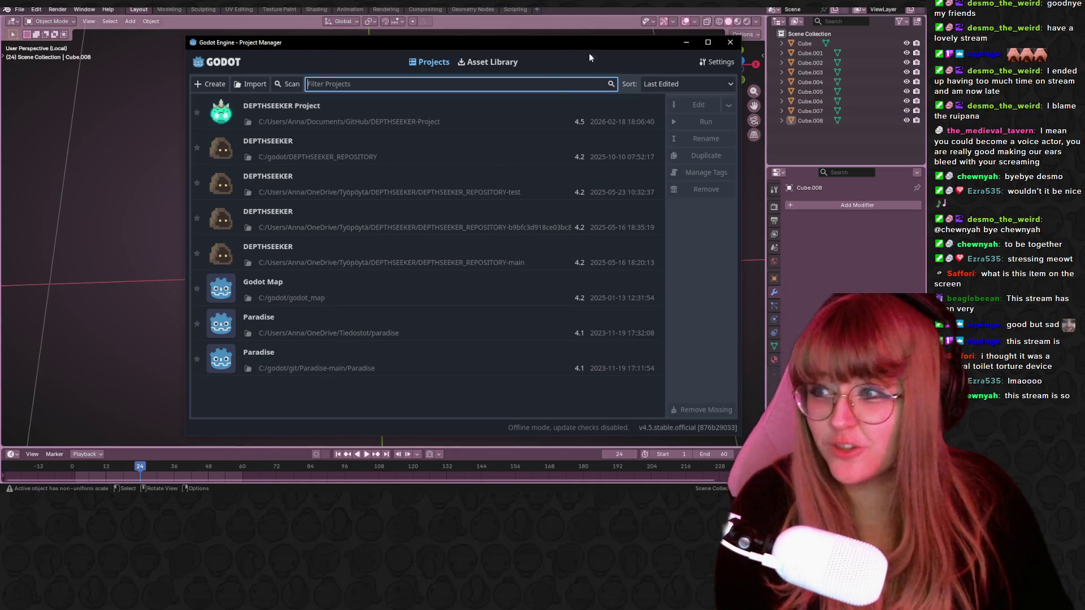
Minimize the Project Manager to view the pot, then open DEPTHSEEKER Project from the project list.
click(687, 41)
scroll(609, 149, down, 4)
mouse_move(609, 151)
middle_down()
mouse_move(481, 54)
mouse_move(430, 36)
mouse_move(329, 138)
mouse_move(585, 243)
mouse_move(496, 151)
mouse_move(472, 183)
mouse_move(439, 165)
middle_up()
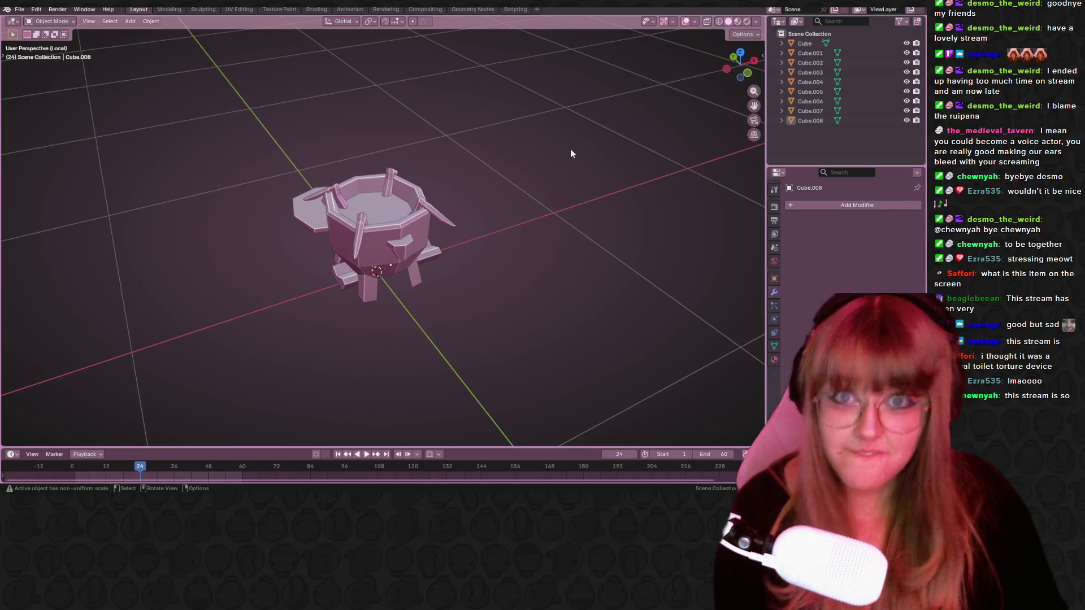
mouse_move(542, 186)
middle_down()
mouse_move(548, 221)
mouse_move(509, 237)
middle_up()
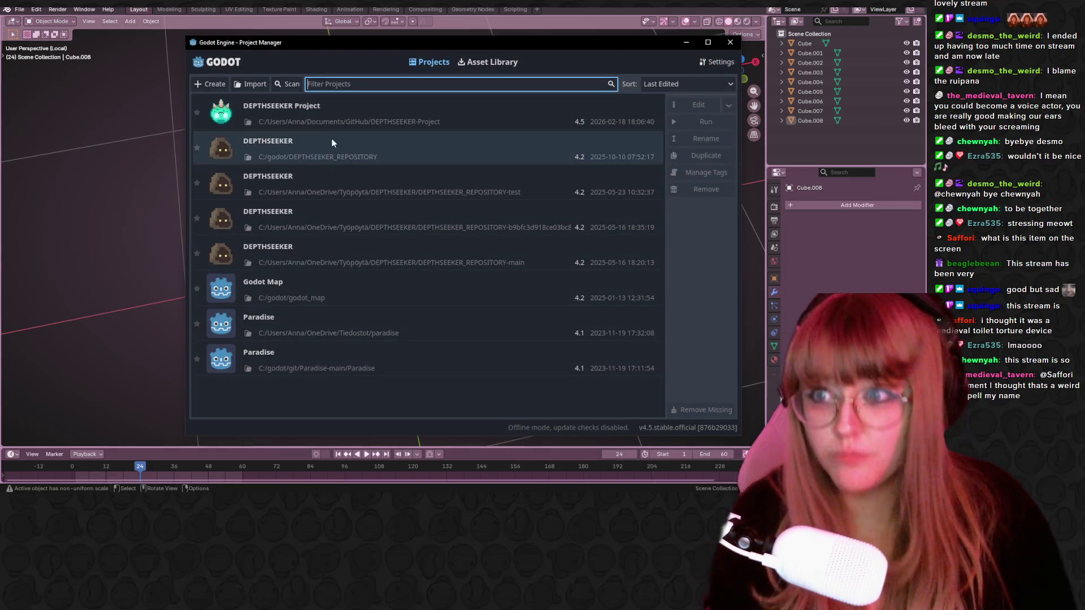
click(371, 124)
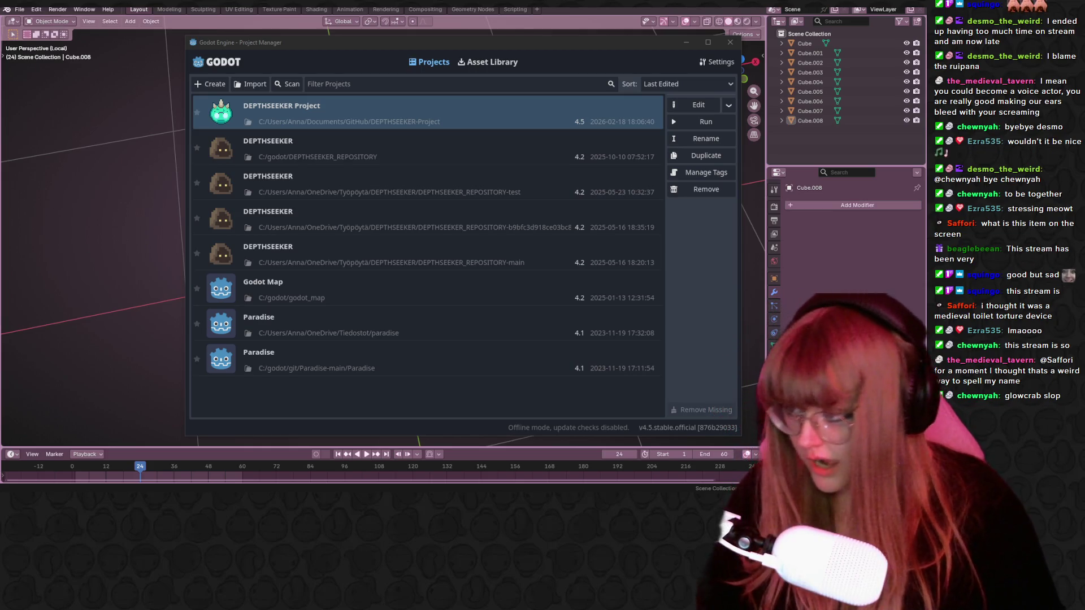
double_click(454, 109)
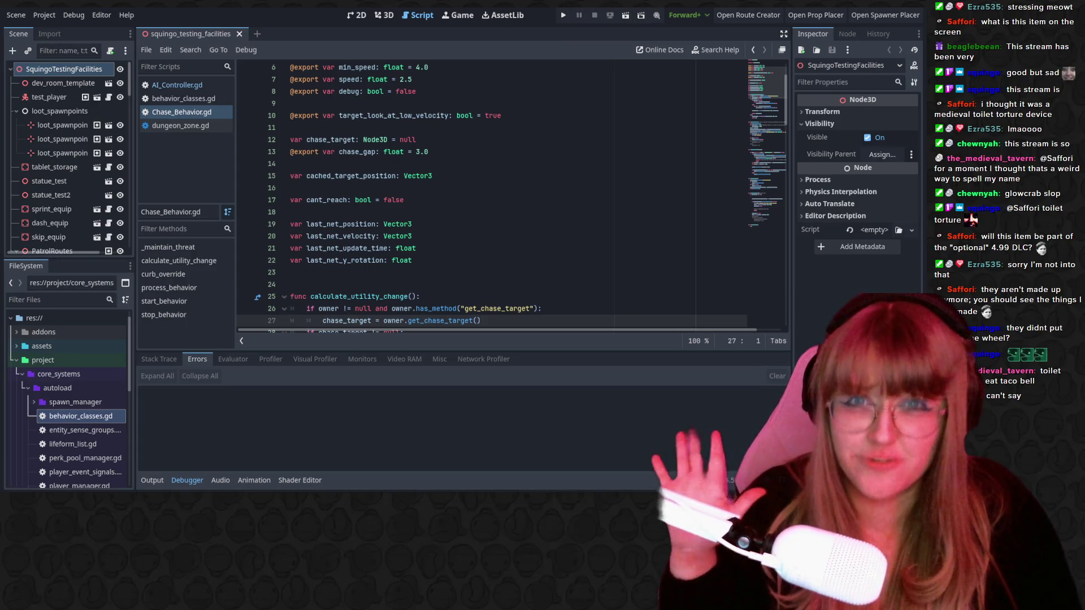
Run the DEPTHSEEKER project with F5 to playtest it in a debug window.
key(F5)
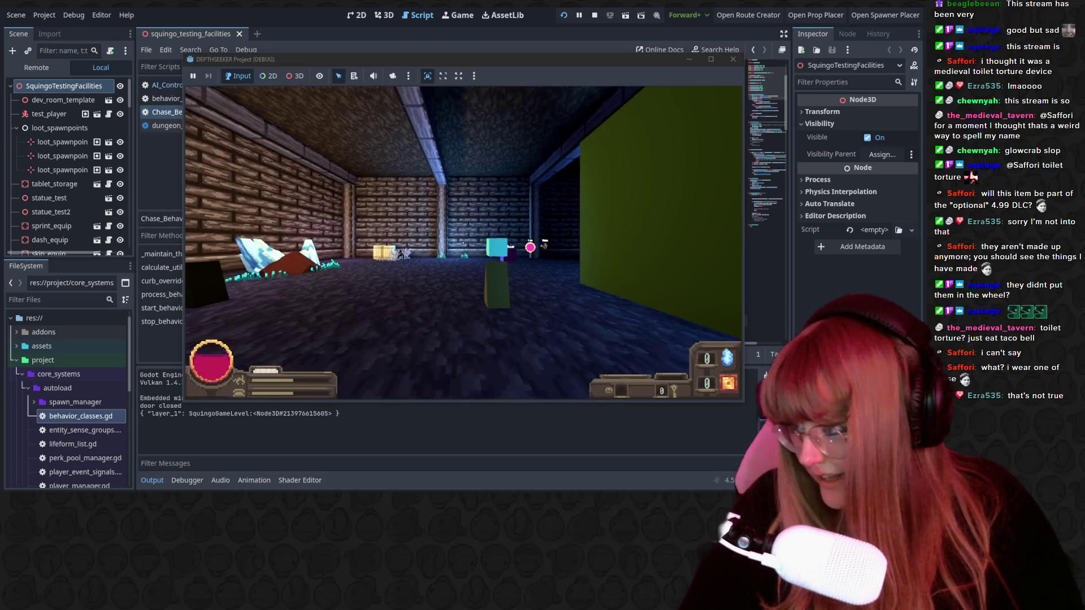
Walk the player forward into the corridor, pause the game, then resume.
key(w)
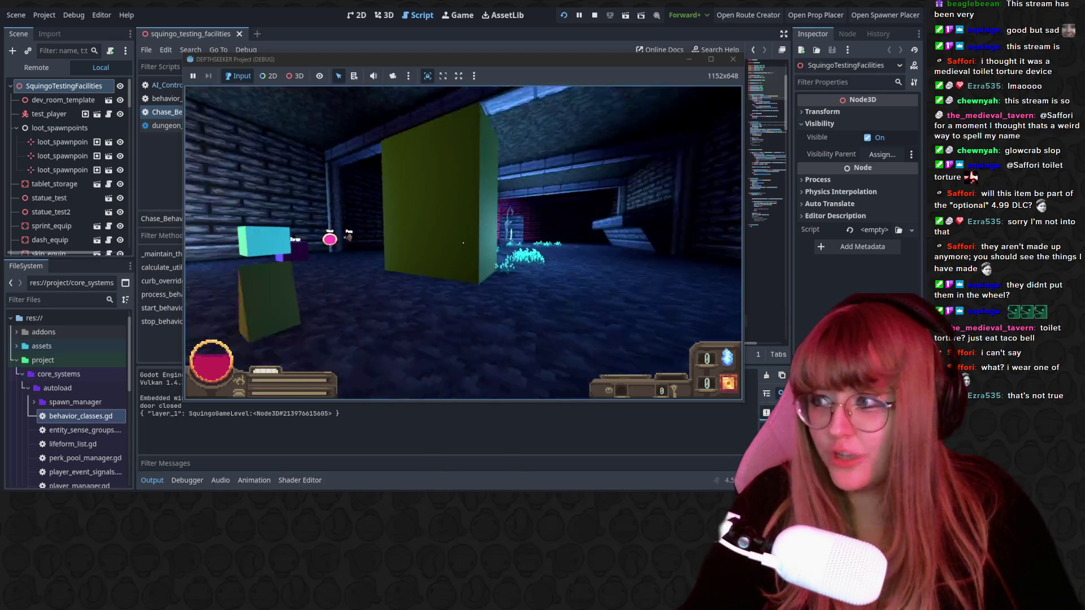
key(Escape)
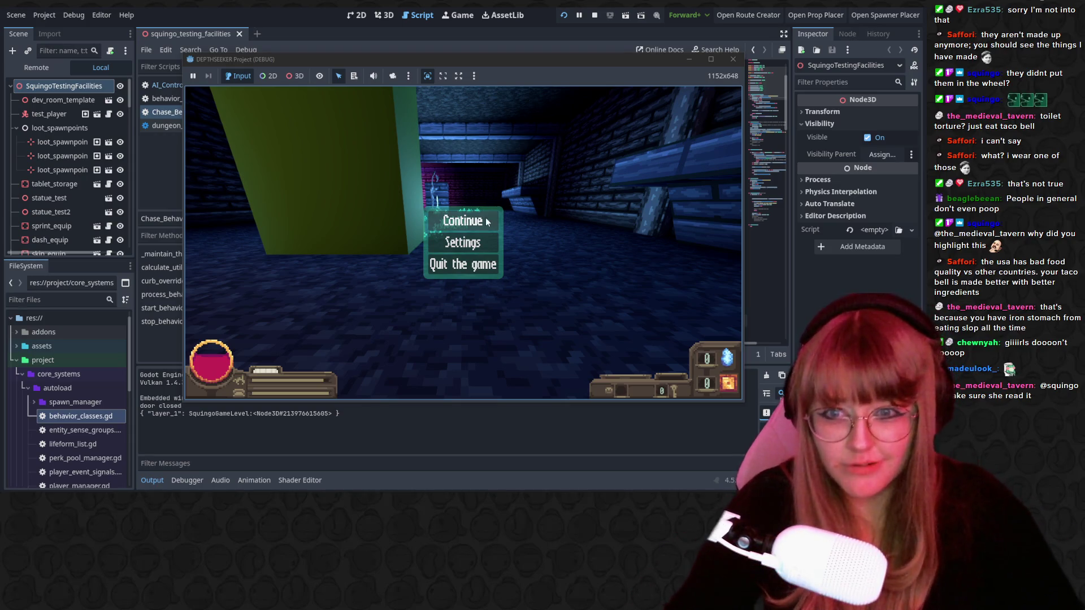
click(462, 220)
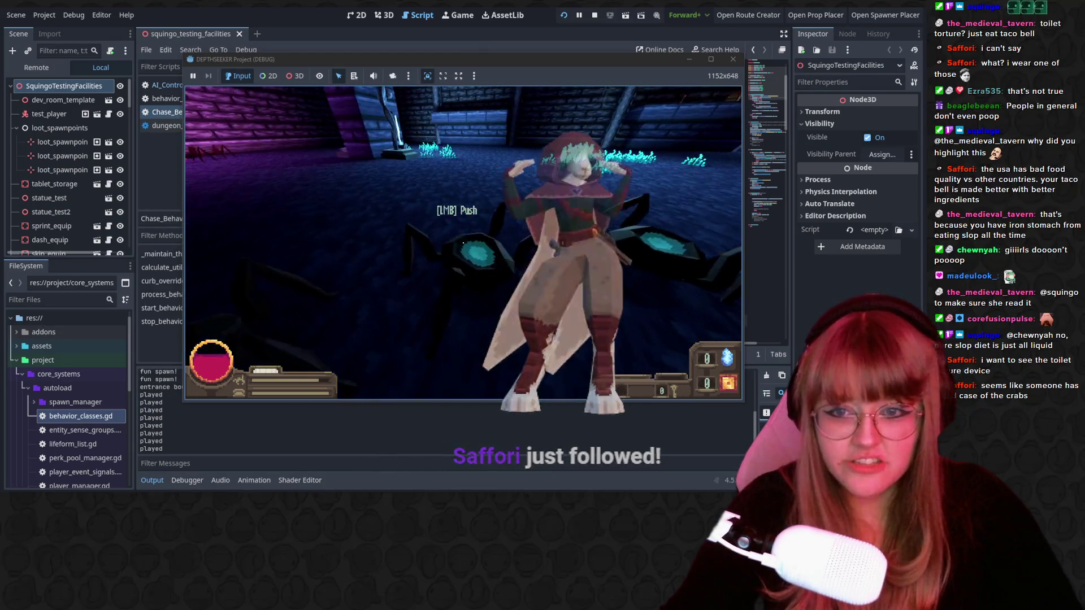
Explore the purple-walled area and blue crystal room, then quit the game from the pause menu.
key(w)
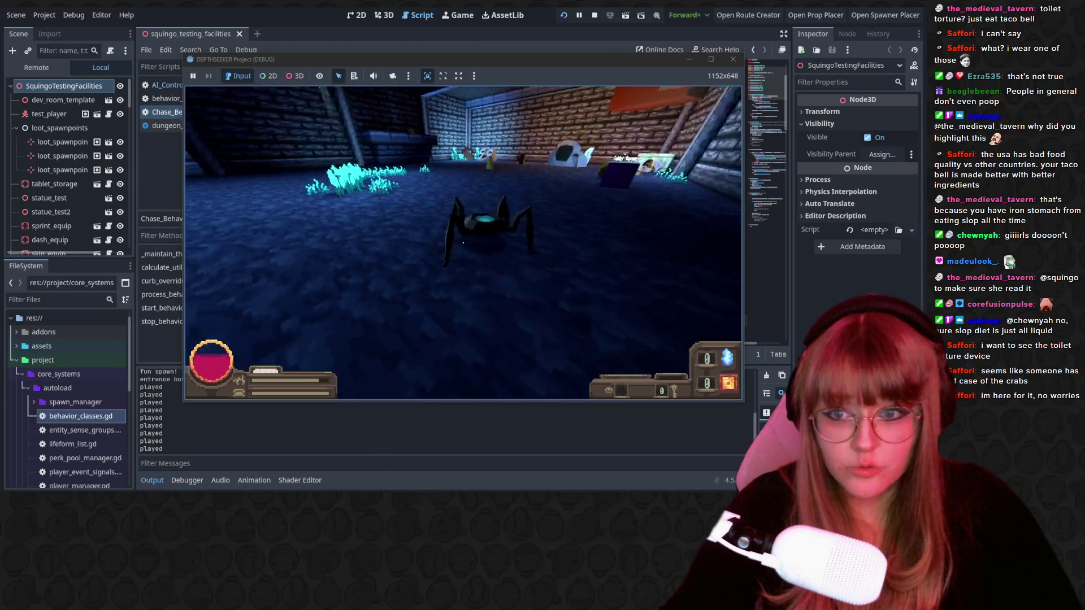
key(w)
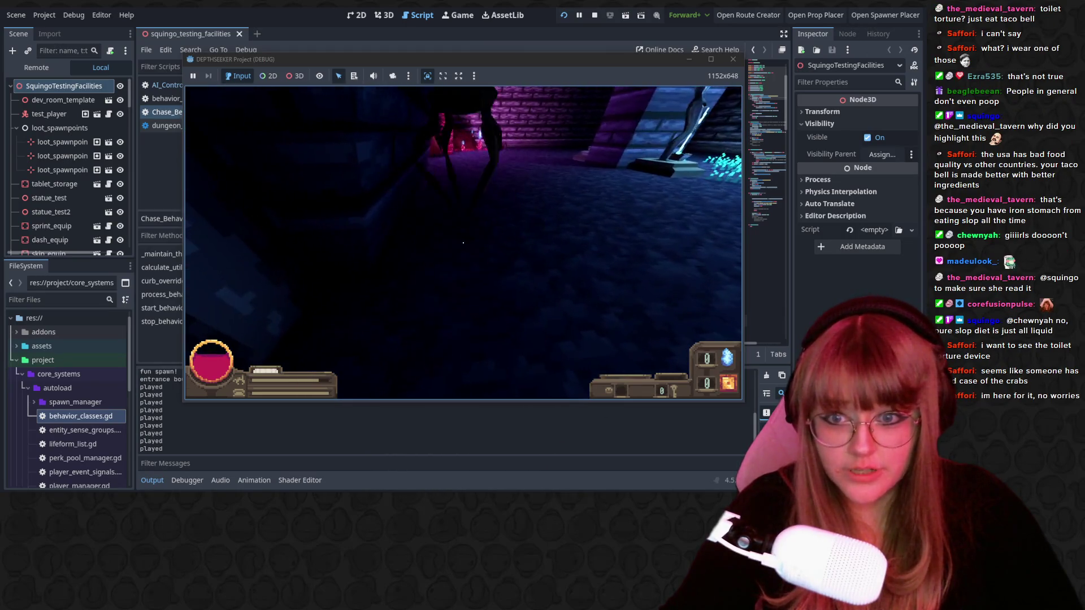
key(w)
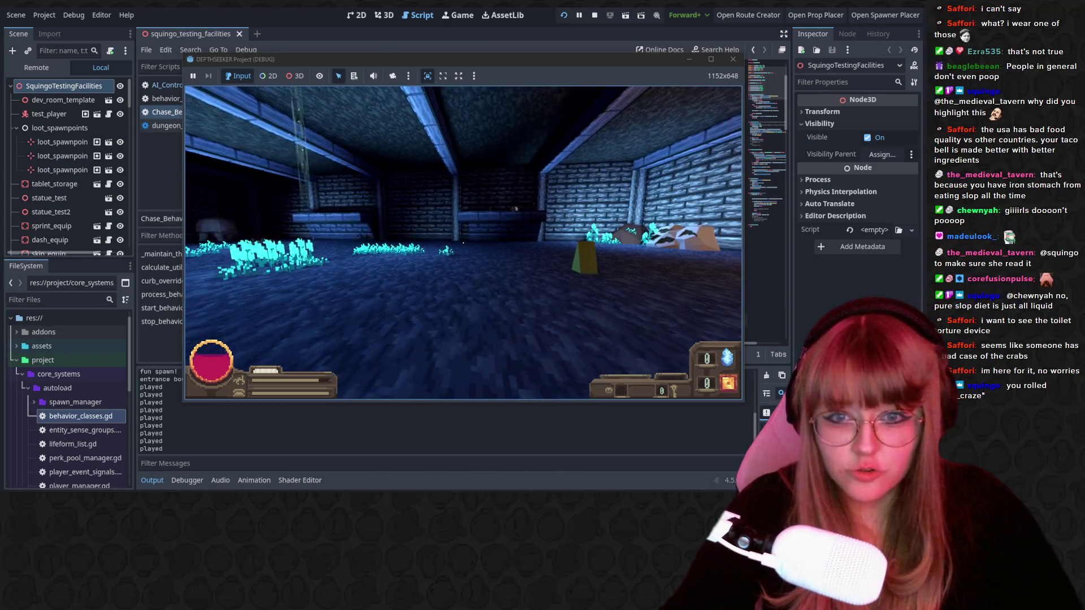
key(Escape)
click(483, 266)
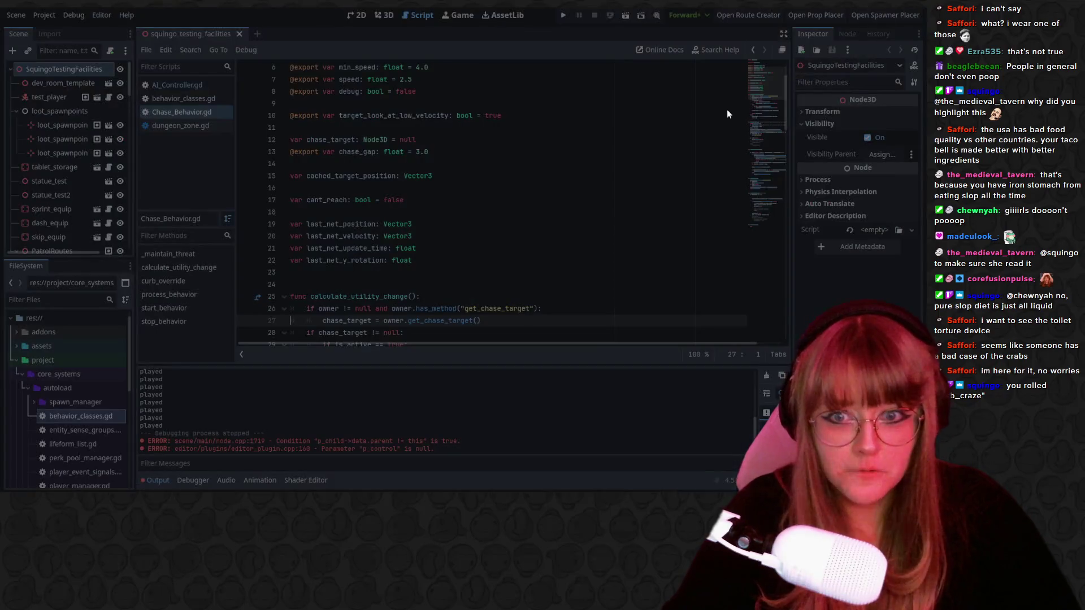
Switch back to Blender and orbit around the spiked pot model.
key(alt+Tab)
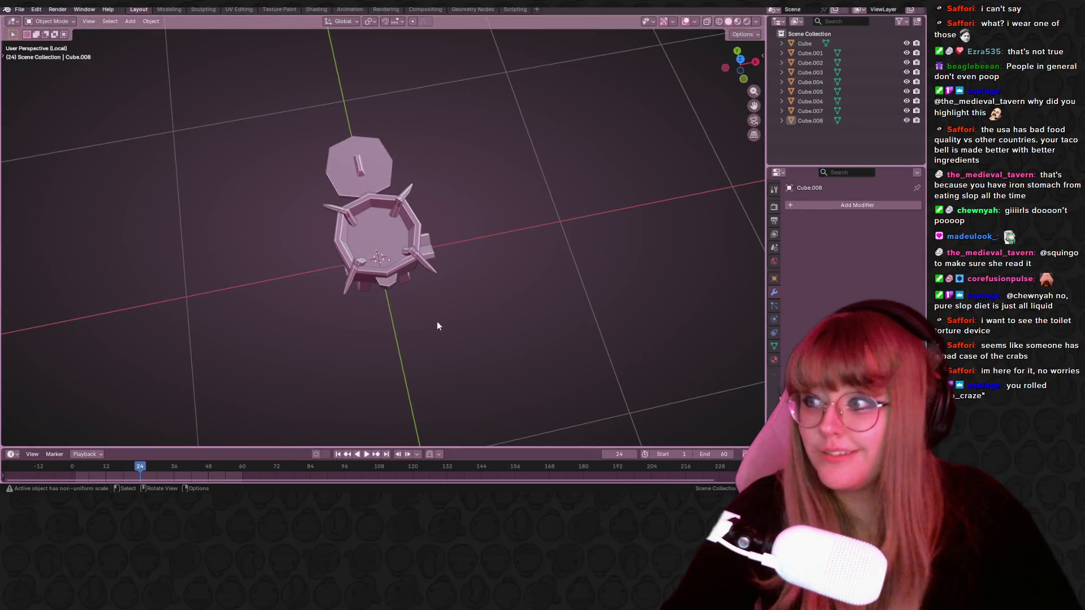
mouse_move(437, 330)
middle_down()
mouse_move(426, 320)
mouse_move(523, 259)
mouse_move(523, 225)
mouse_move(300, 216)
mouse_move(218, 248)
mouse_move(22, 276)
middle_up()
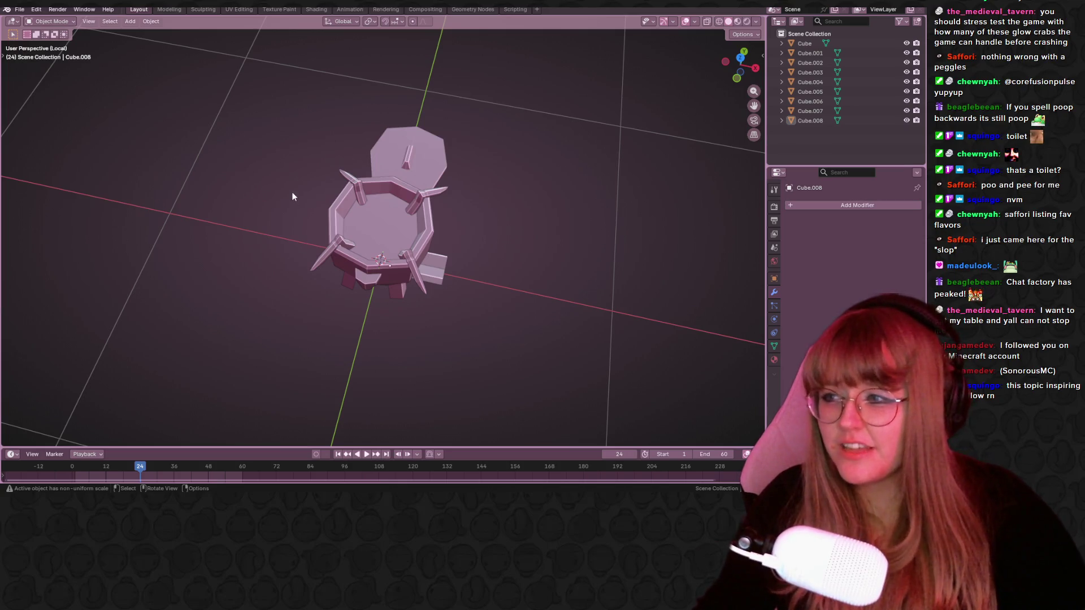
Select the plank Cube.008 and resize it in front orthographic view.
mouse_move(494, 215)
middle_down()
mouse_move(500, 188)
mouse_move(467, 205)
mouse_move(419, 190)
middle_up()
click(395, 197)
click(586, 211)
mouse_move(586, 212)
middle_down()
mouse_move(514, 294)
mouse_move(310, 188)
mouse_move(527, 175)
mouse_move(374, 200)
mouse_move(238, 154)
mouse_move(481, 120)
mouse_move(625, 169)
mouse_move(548, 274)
mouse_move(490, 216)
mouse_move(305, 300)
mouse_move(472, 276)
middle_up()
click(304, 299)
key(KP_1)
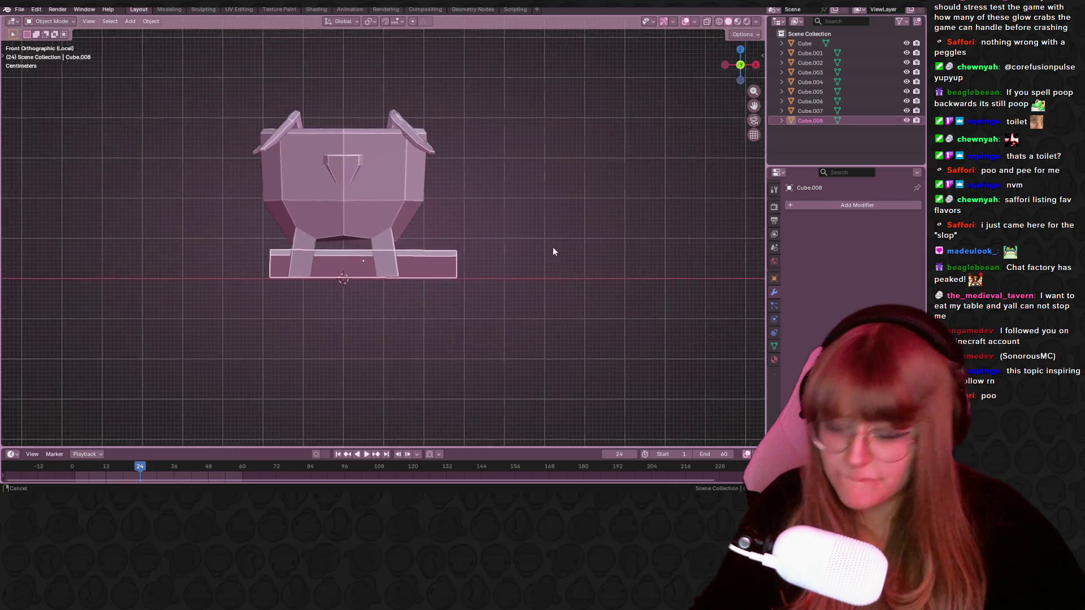
shift+middle_drag(546, 246, 576, 300)
key(s)
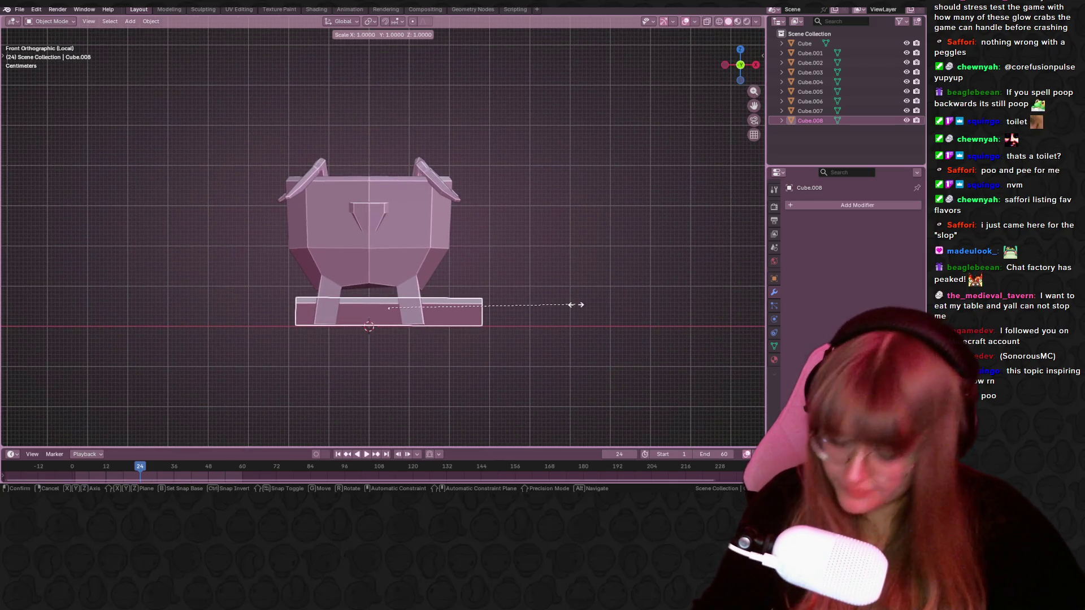
click(526, 302)
Move the plank −0.036 m in X and −0.001 m in Z, between the pot's legs.
key(h)
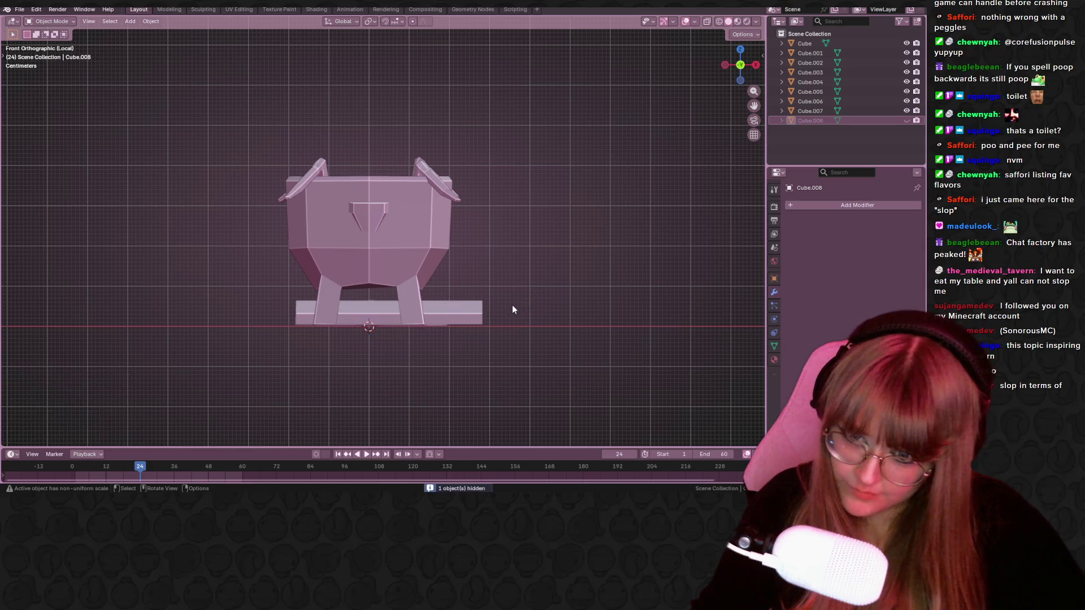
key(alt+h)
scroll(509, 297, up, 1)
key(g)
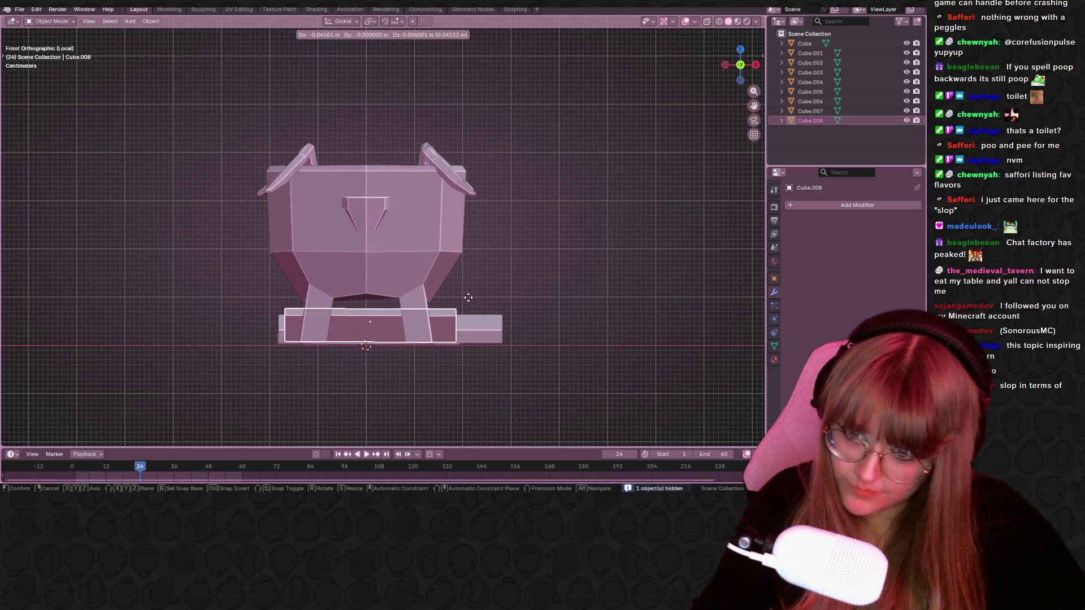
click(469, 298)
mouse_move(412, 313)
middle_down()
mouse_move(530, 324)
mouse_move(465, 266)
mouse_move(357, 310)
mouse_move(275, 322)
middle_up()
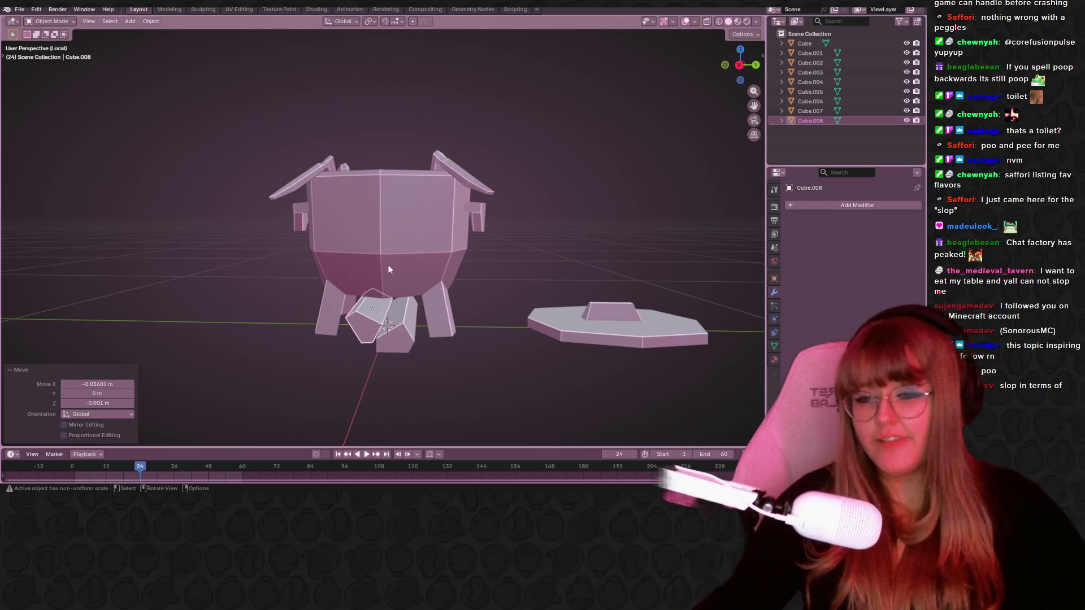
Bring the wedges under the pot into Left Orthographic view.
mouse_move(668, 284)
middle_down()
mouse_move(518, 368)
mouse_move(374, 294)
mouse_move(337, 316)
mouse_move(392, 311)
mouse_move(351, 347)
middle_up()
scroll(339, 264, down, 4)
middle_drag(339, 265, 395, 267)
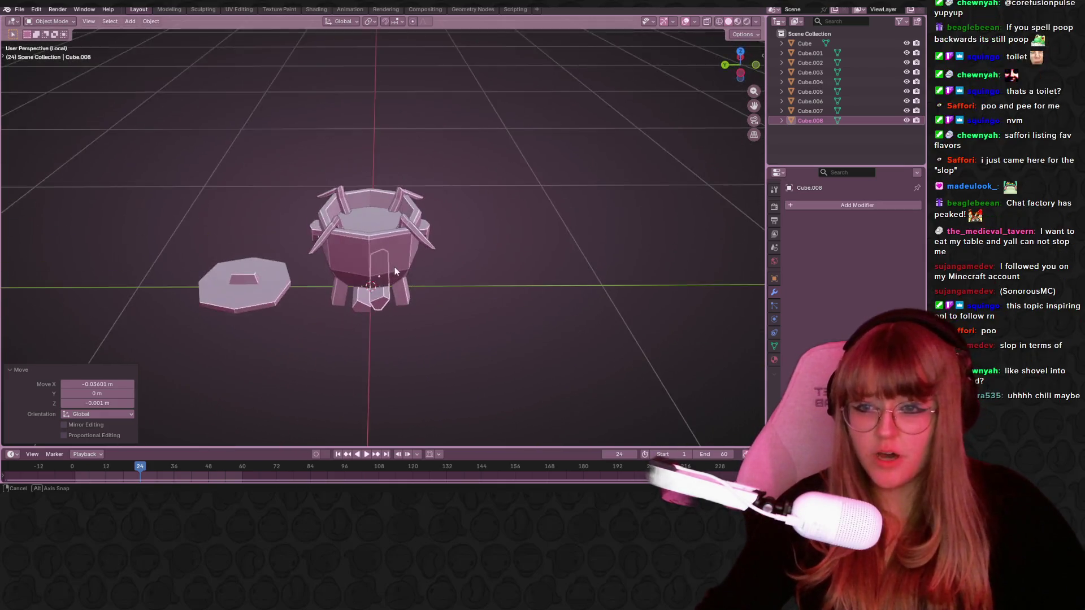
click(738, 66)
scroll(517, 242, up, 4)
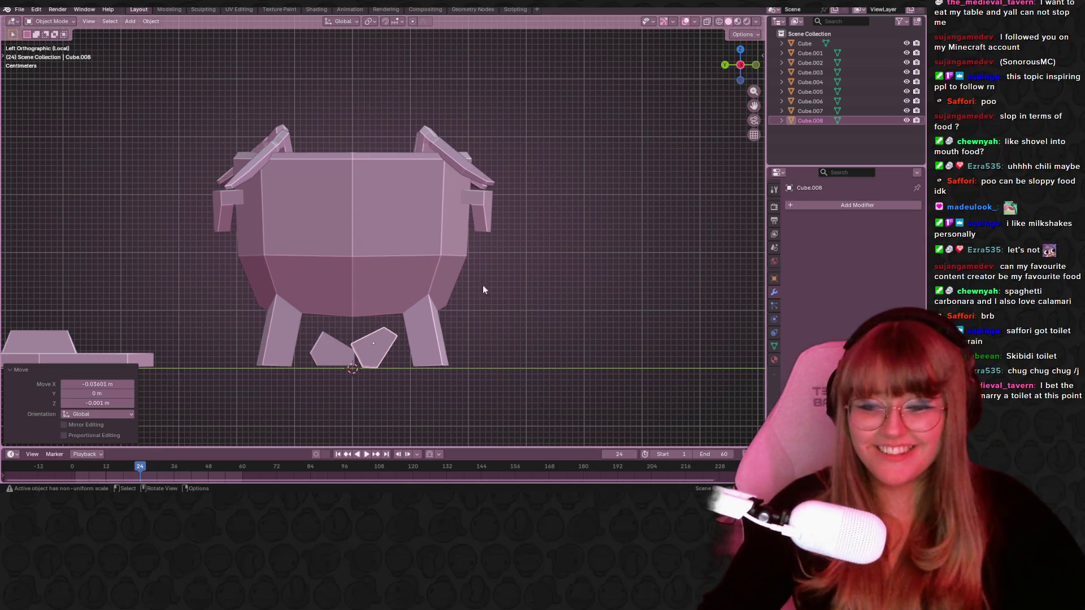
mouse_move(483, 312)
shift+middle_down()
mouse_move(537, 253)
mouse_move(486, 266)
shift+middle_up()
Duplicate the left wedge piece as Cube.009 and place the copy above the two wedges.
click(326, 303)
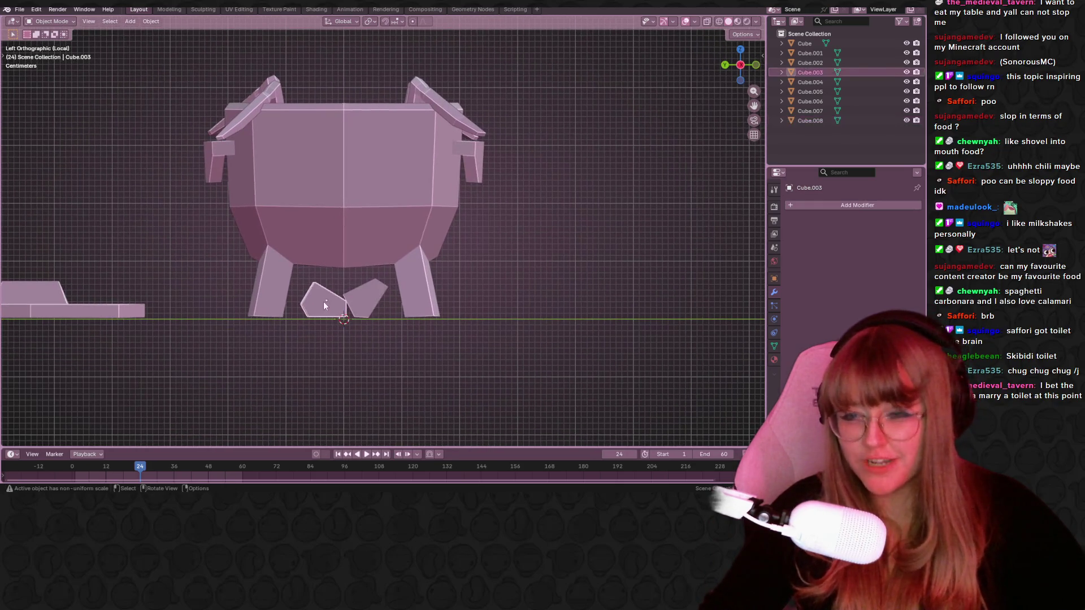
key(shift+s)
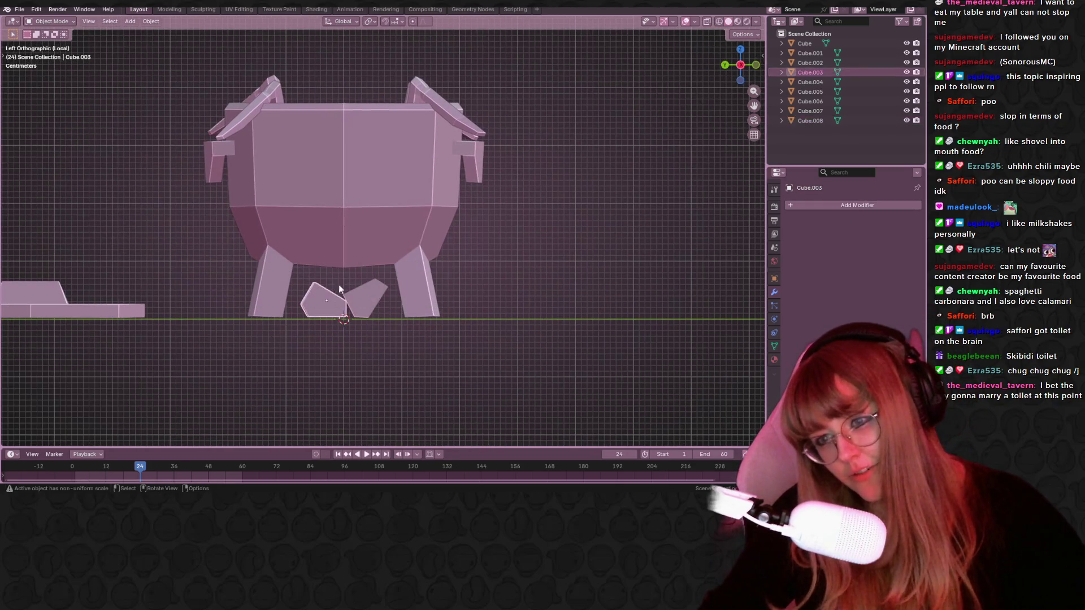
scroll(356, 297, up, 1)
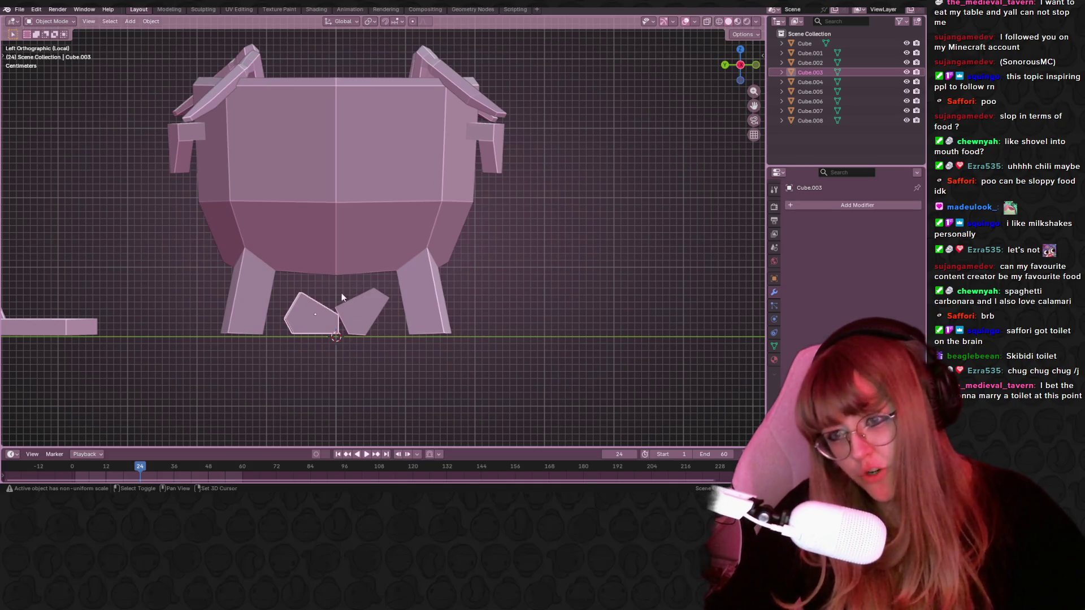
key(shift+d)
click(362, 263)
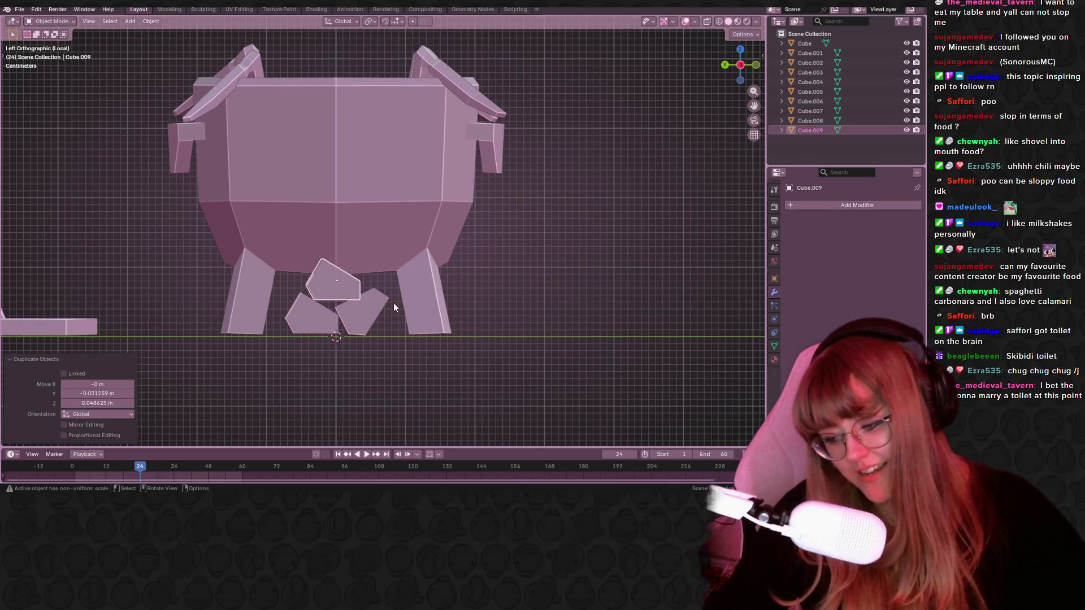
Scale the wedge copy to 0.645 along Y and 0.641 along Z.
key(a)
click(341, 296)
key(s)
key(y)
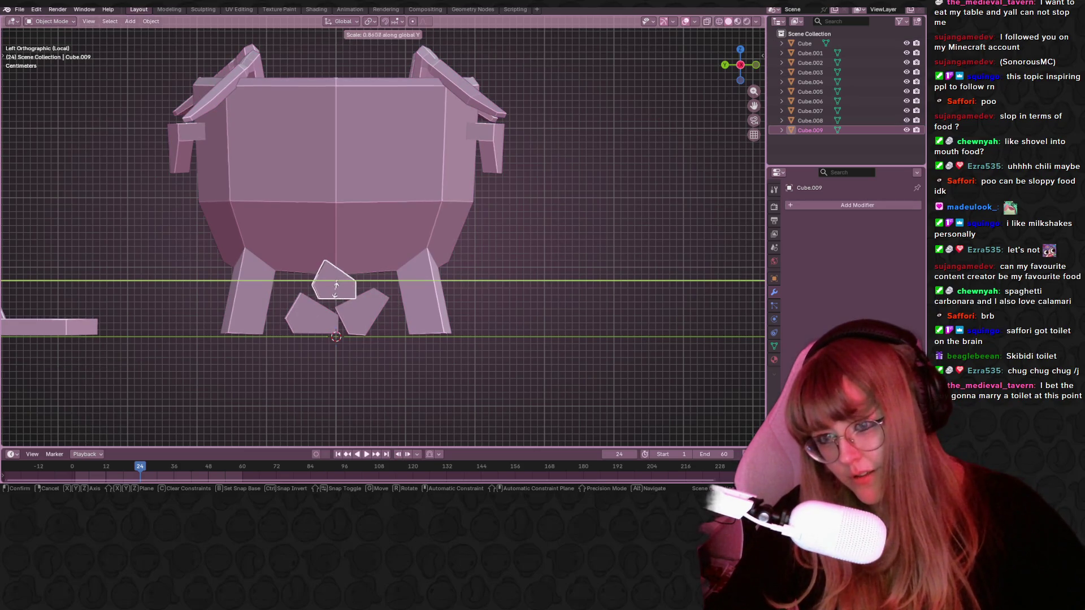
click(338, 292)
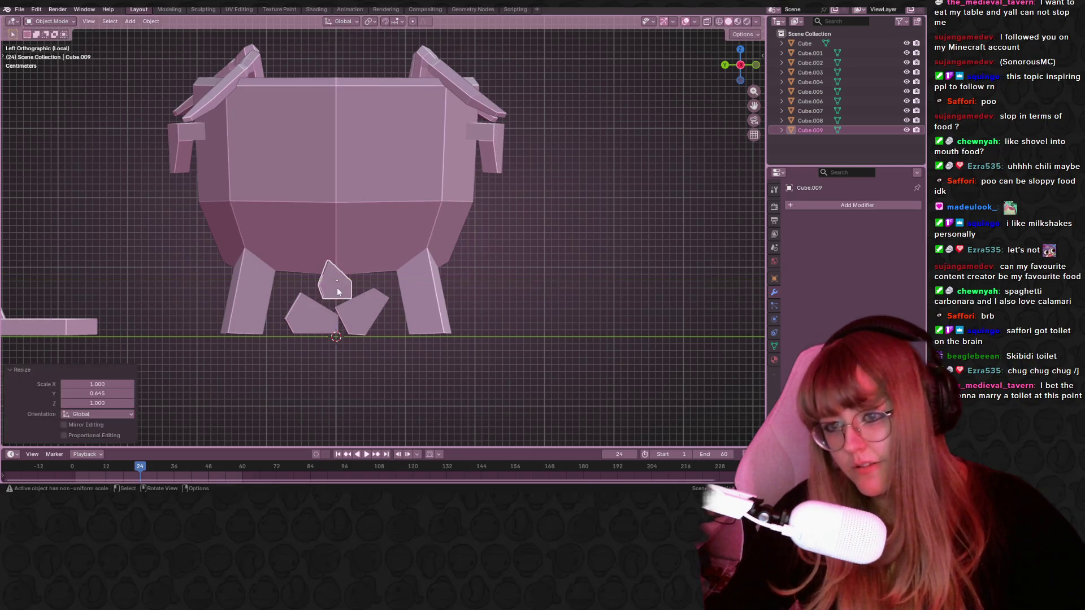
key(s)
key(z)
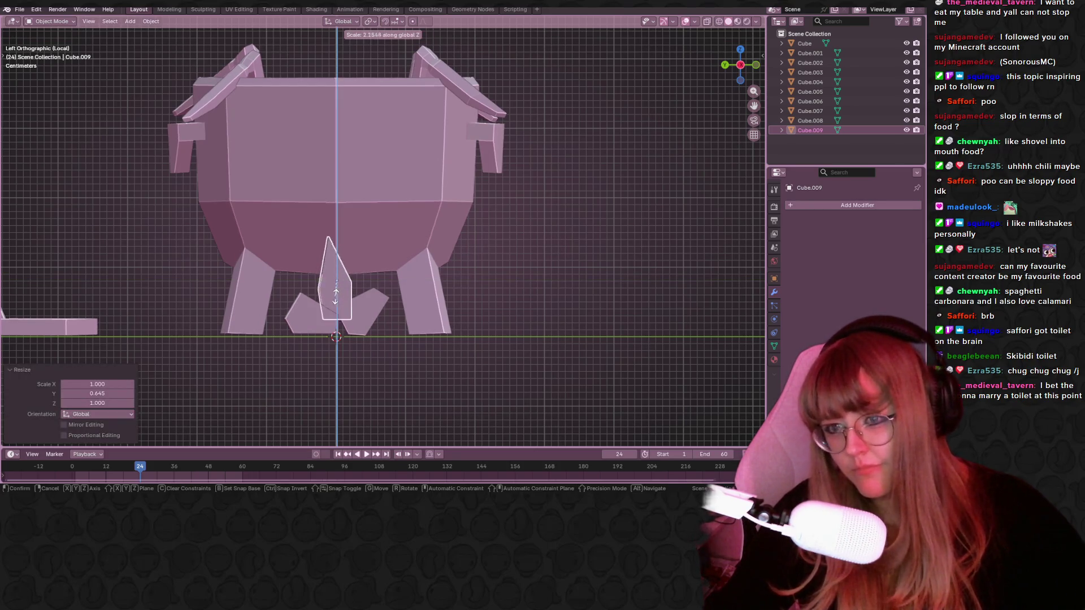
click(337, 283)
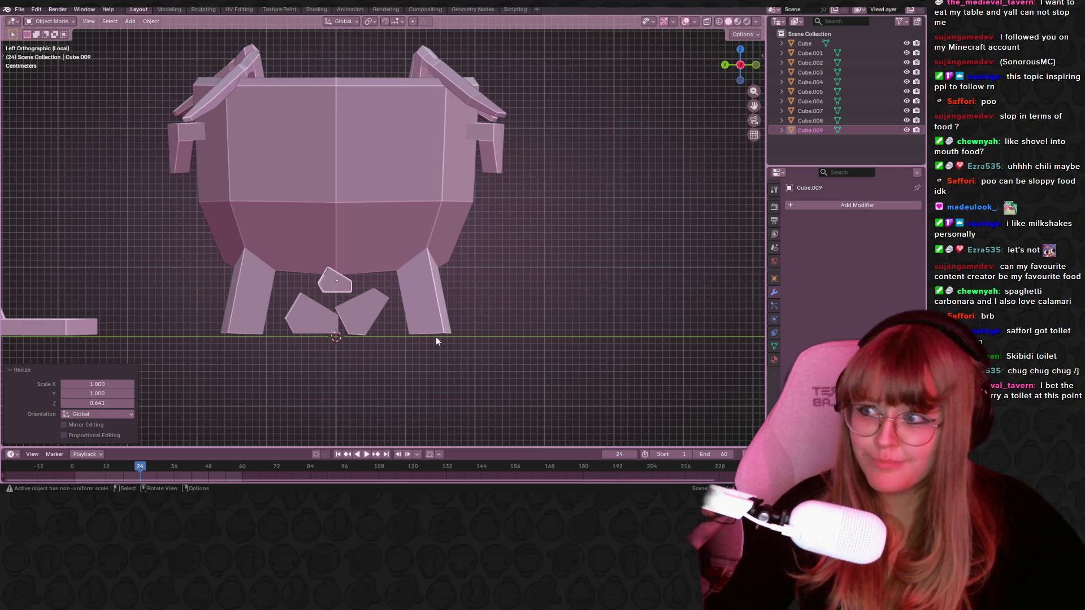
Rotate the small copy 118° and lower it onto the two wedges.
key(r)
click(273, 316)
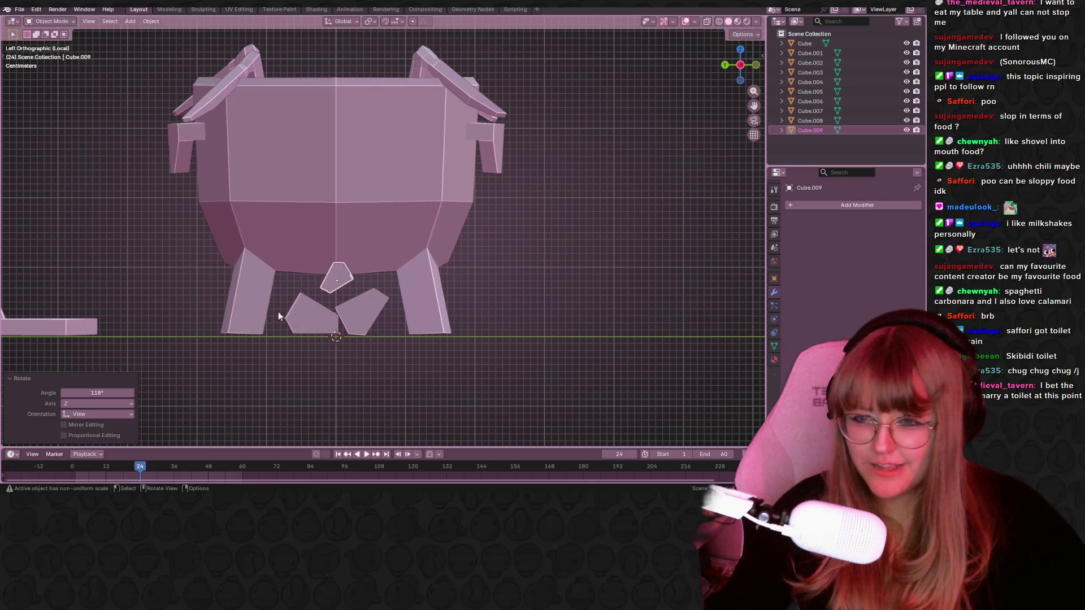
key(g)
click(458, 296)
mouse_move(458, 295)
middle_down()
mouse_move(575, 274)
mouse_move(724, 289)
mouse_move(8, 273)
middle_up()
scroll(314, 271, down, 4)
Give Cube.009 a slight rotation from a front view.
mouse_move(314, 270)
middle_down()
mouse_move(494, 267)
mouse_move(440, 278)
mouse_move(380, 323)
middle_up()
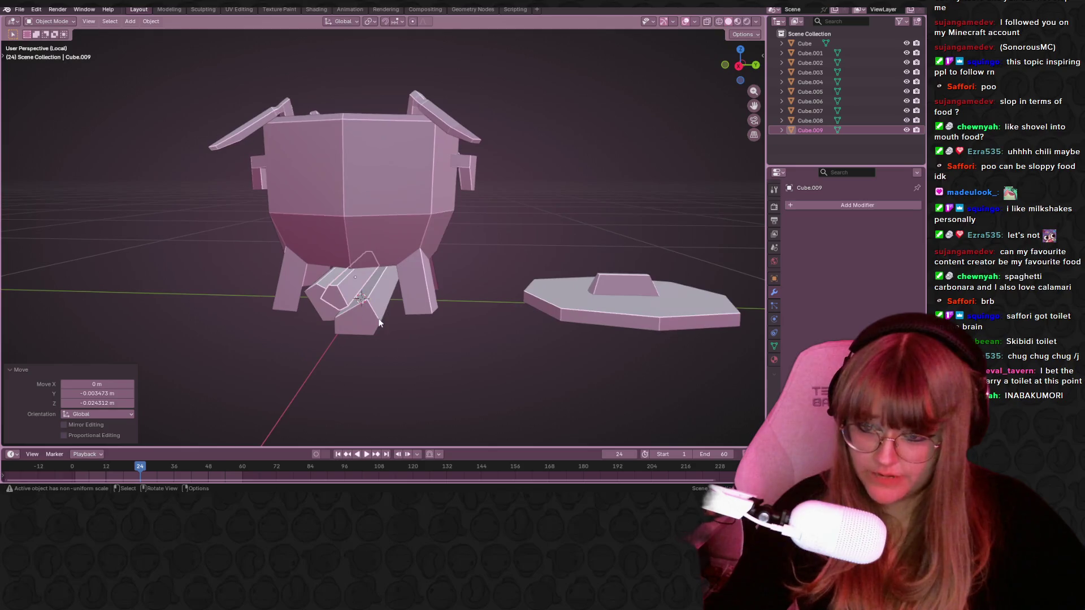
key(r)
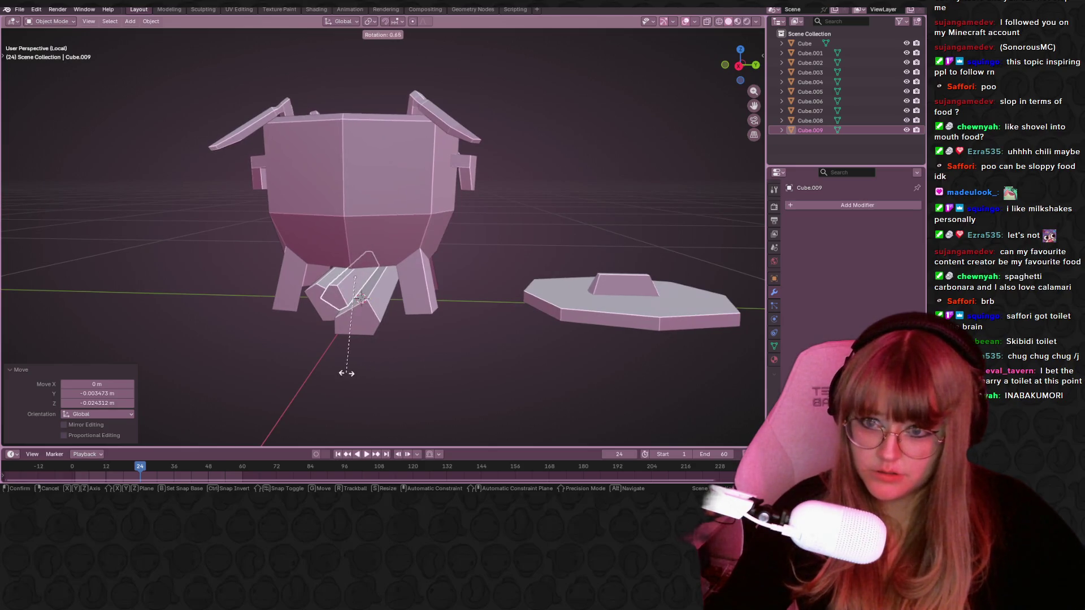
click(347, 373)
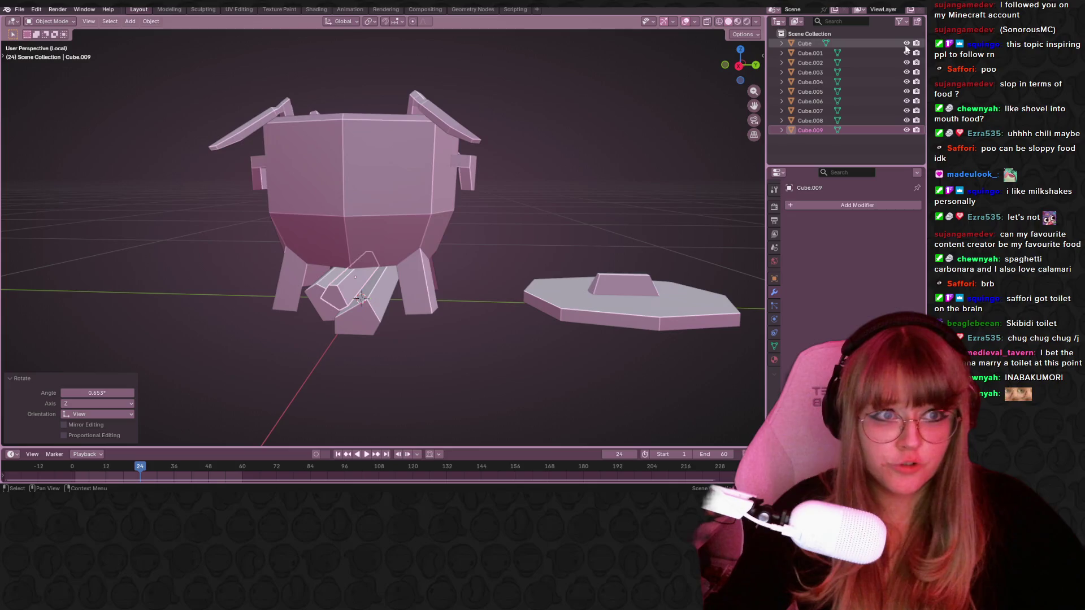
Hide the pot body Cube and view the stand pieces from directly above.
click(906, 44)
mouse_move(586, 168)
middle_down()
mouse_move(473, 275)
mouse_move(439, 225)
middle_up()
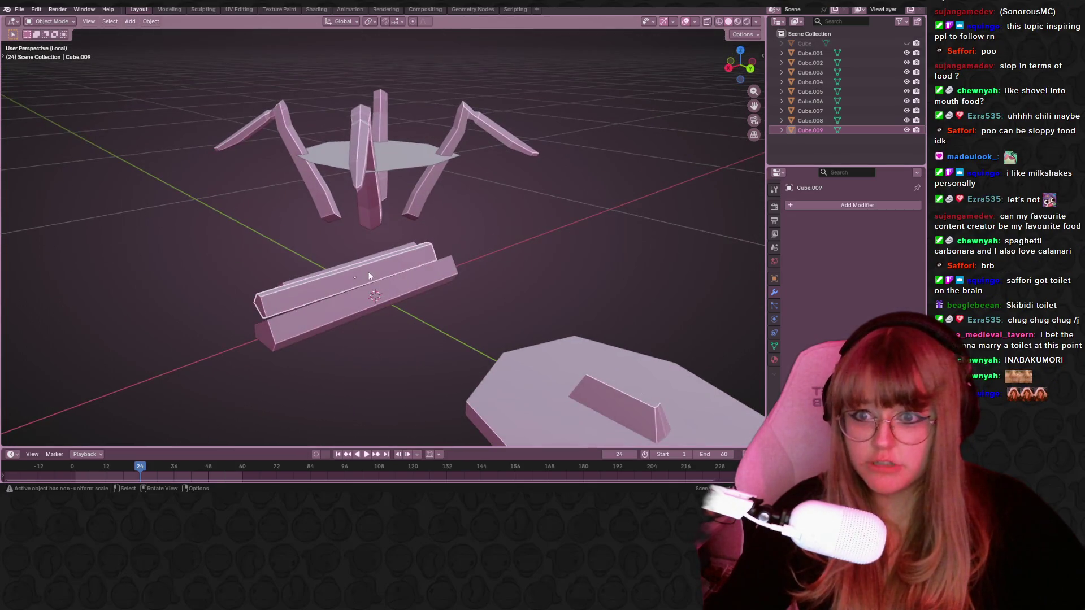
mouse_move(383, 252)
middle_down()
mouse_move(215, 279)
mouse_move(592, 28)
middle_up()
drag(737, 45, 733, 55)
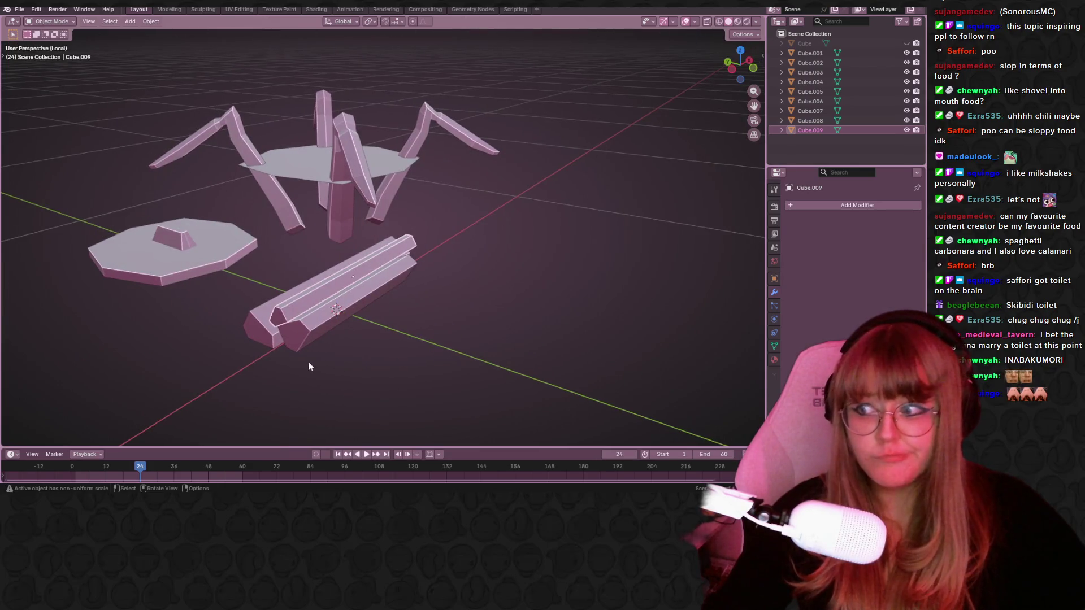
middle_drag(463, 277, 631, 163)
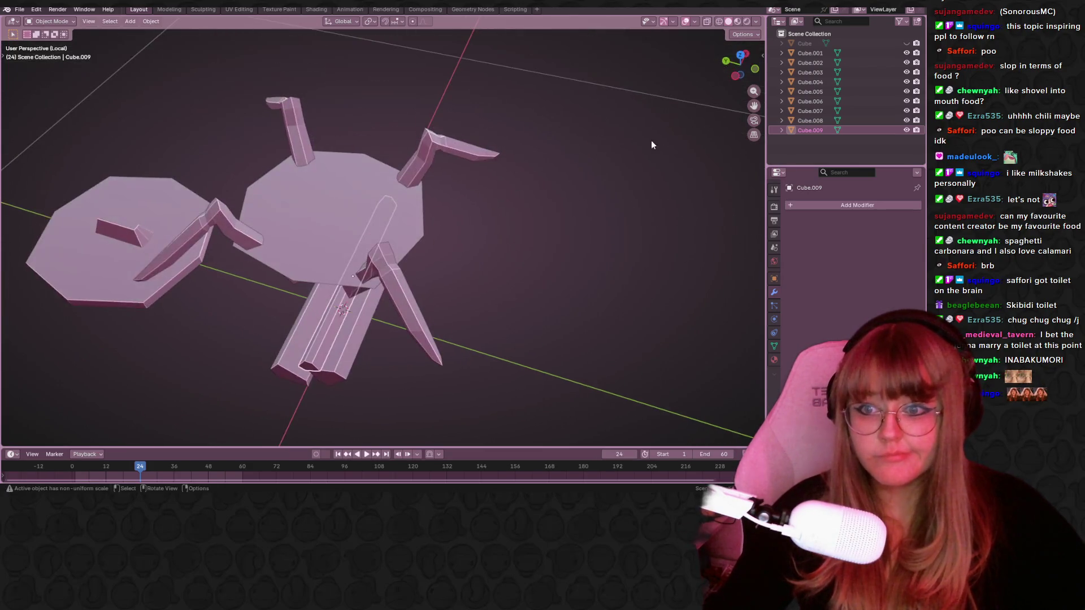
click(739, 57)
Rotate the long bar Cube.009 −58.5° so it crosses the stand.
key(r)
click(452, 260)
mouse_move(452, 260)
middle_down()
mouse_move(436, 149)
mouse_move(374, 140)
mouse_move(396, 130)
middle_up()
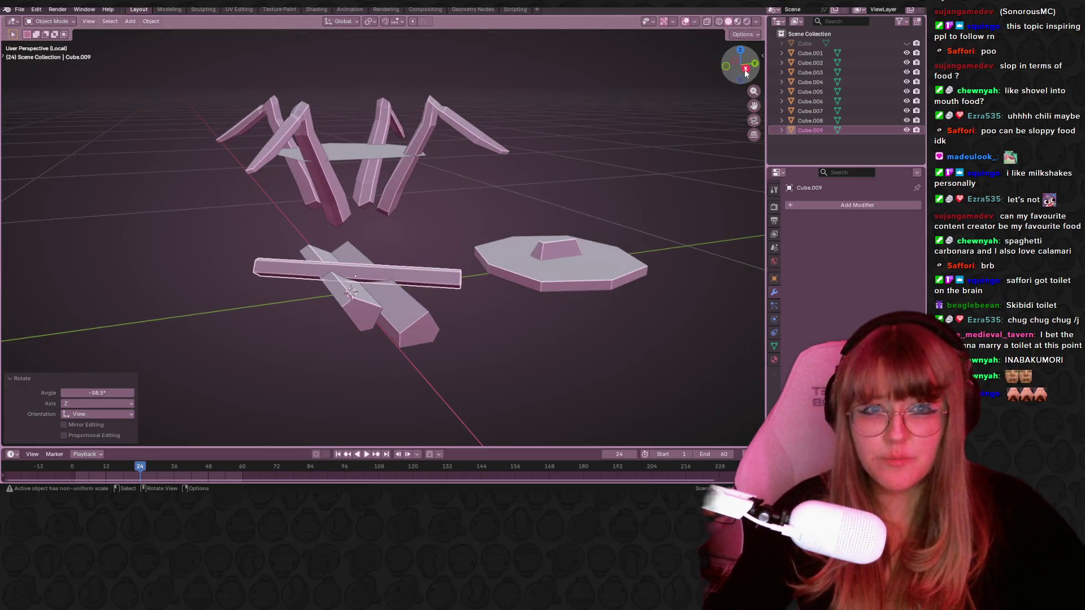
In Right view, flip the left wedge around and settle it onto the ground line.
click(744, 69)
click(300, 334)
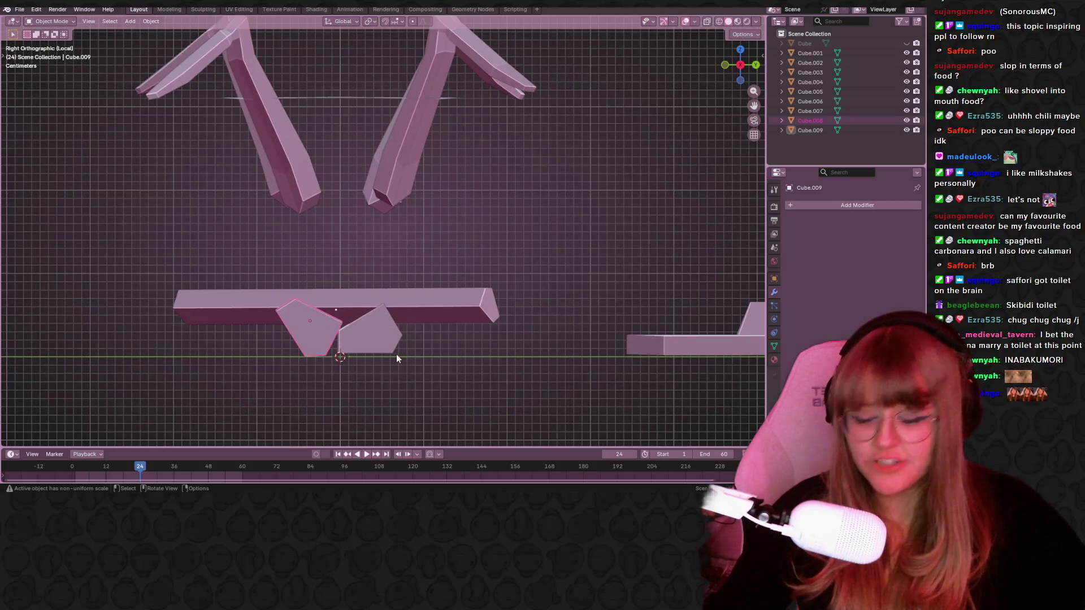
key(r)
click(385, 328)
key(g)
click(383, 327)
key(r)
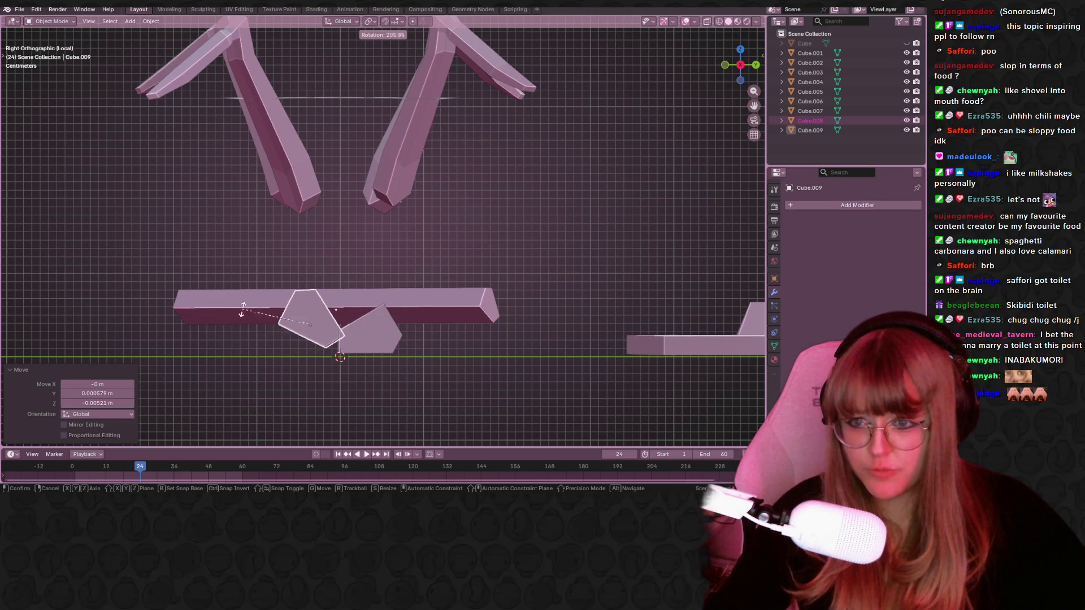
click(245, 340)
key(g)
click(239, 355)
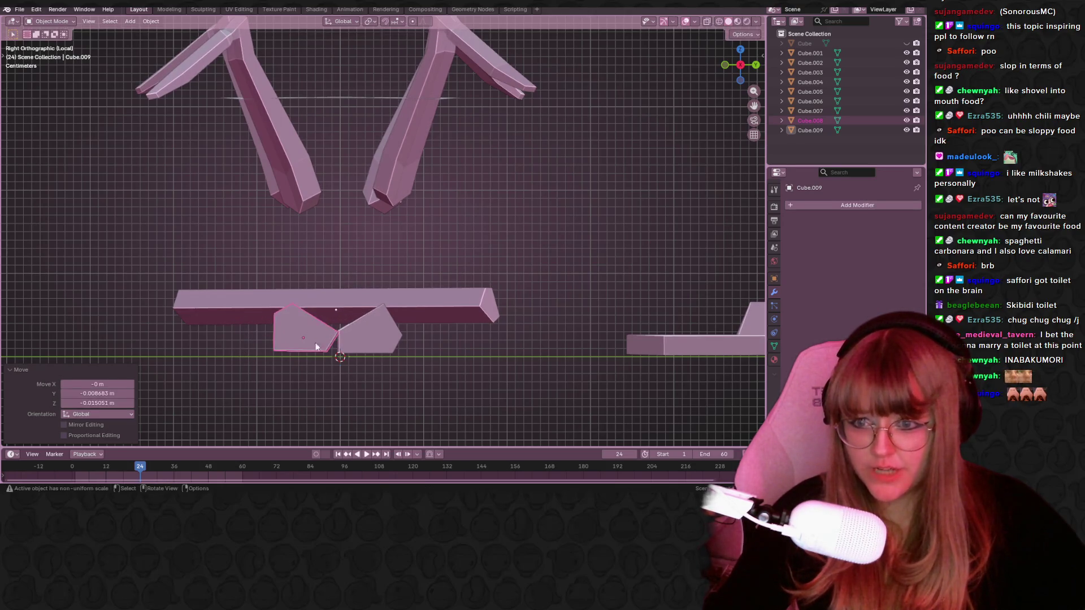
Shrink the left wedge to 0.824 scale, then nudge and level it.
key(s)
click(385, 336)
key(s)
click(372, 333)
key(g)
click(376, 340)
key(r)
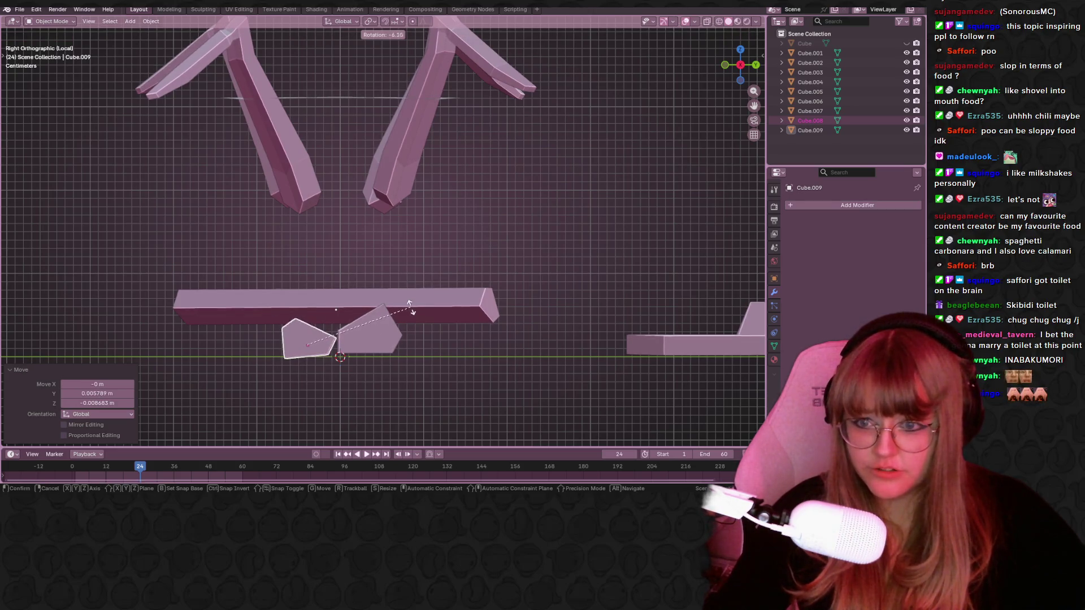
click(416, 320)
Toggle Edit Mode on the wedge, then select the long crossing bar in Right view.
key(Tab)
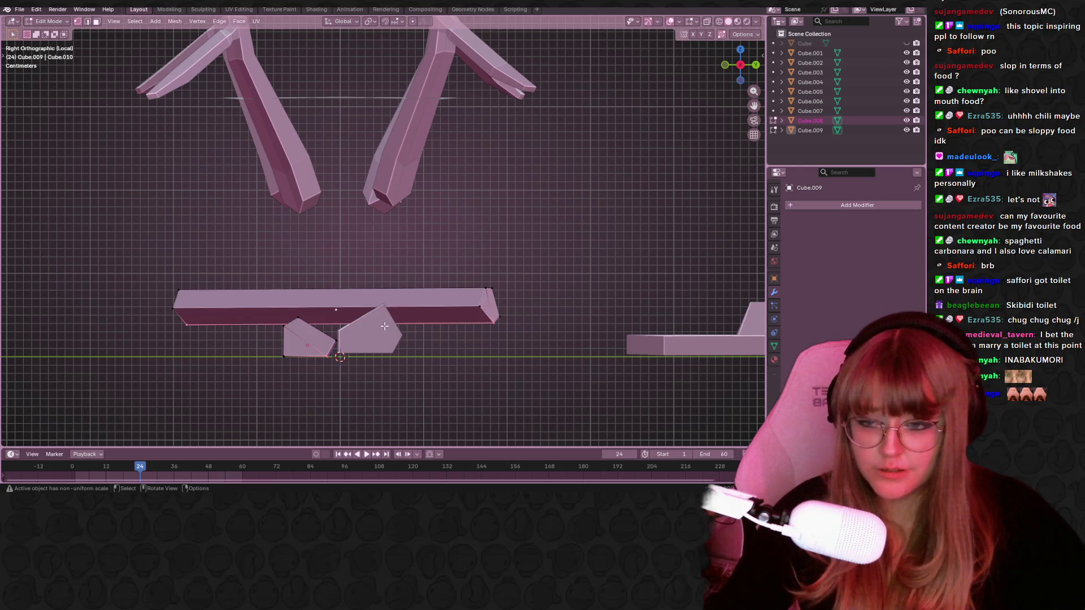
key(Tab)
key(Tab)
mouse_move(408, 325)
middle_down()
mouse_move(559, 303)
mouse_move(283, 413)
middle_up()
key(Tab)
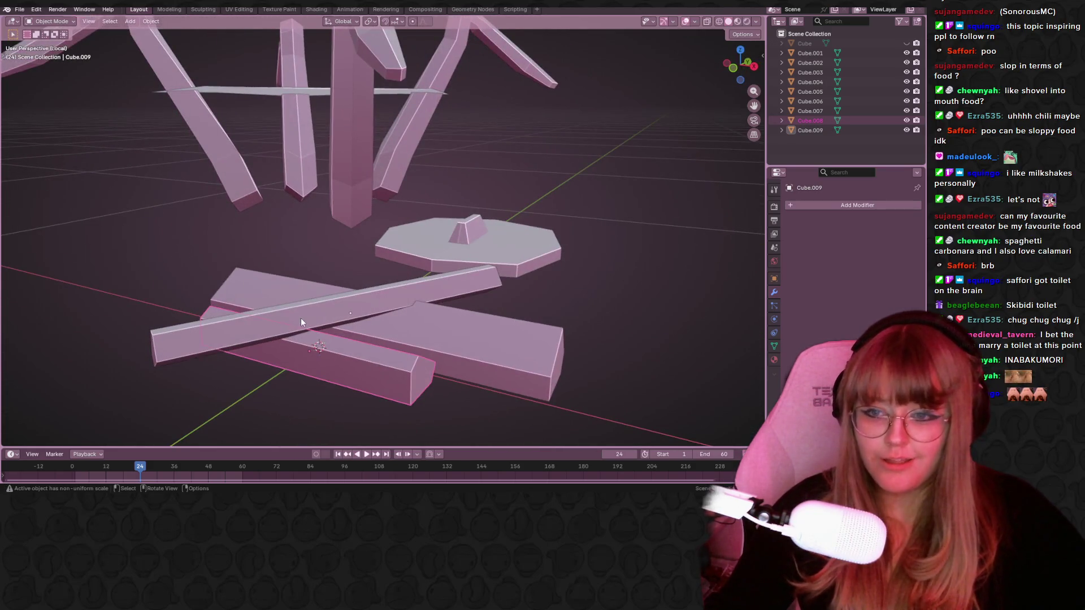
click(303, 321)
click(754, 66)
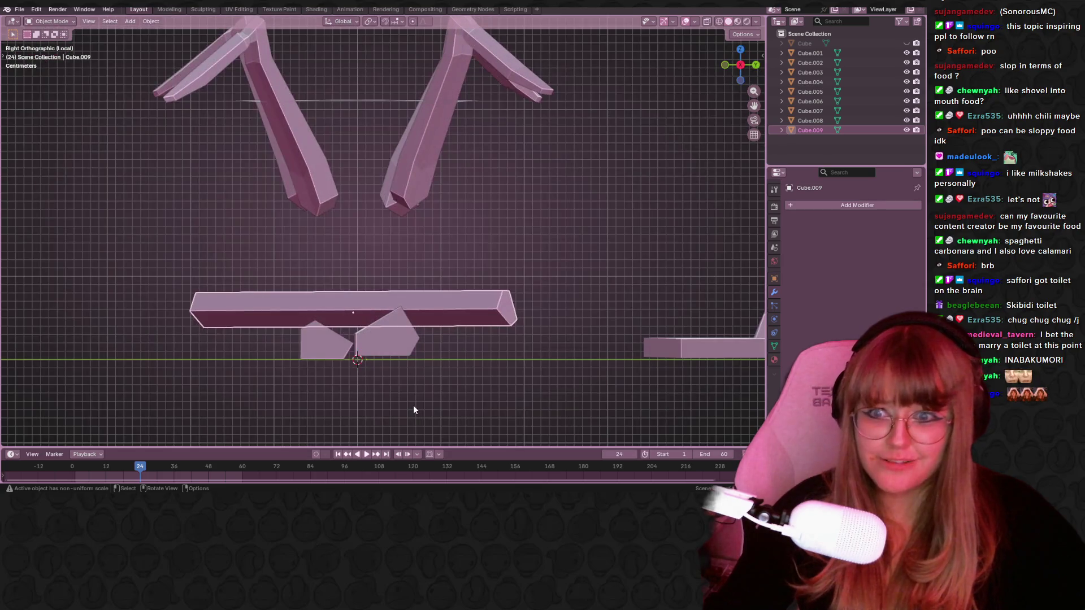
Shorten the long bar, tilt it −14.1°, and shift it slightly.
shift+middle_drag(416, 410, 403, 427)
key(s)
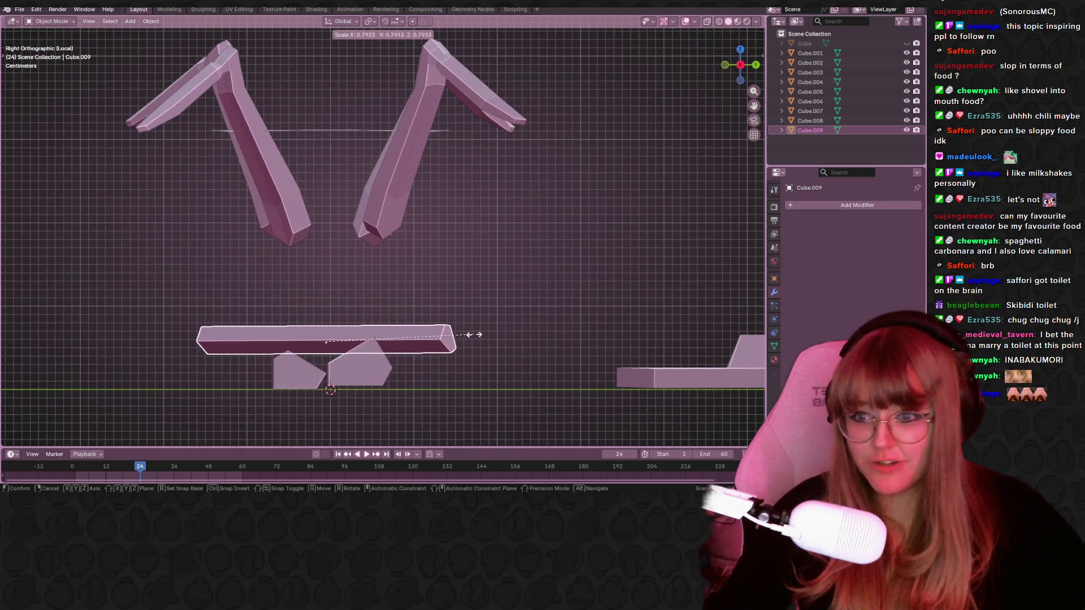
click(473, 334)
key(r)
click(464, 305)
key(g)
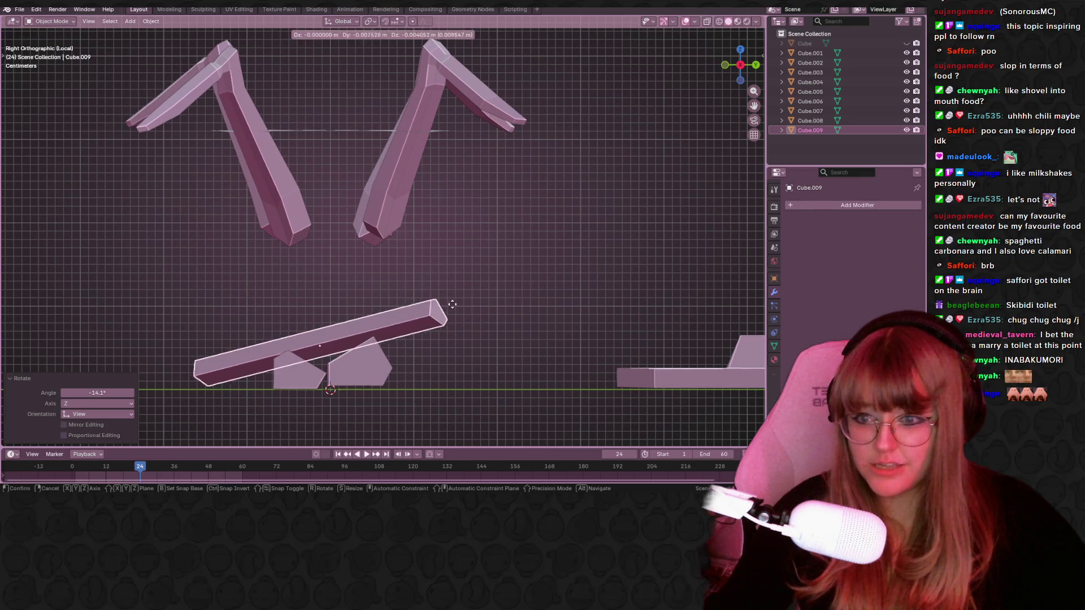
click(444, 310)
mouse_move(444, 309)
middle_down()
mouse_move(476, 313)
mouse_move(503, 341)
mouse_move(535, 314)
mouse_move(465, 286)
mouse_move(327, 331)
mouse_move(182, 318)
mouse_move(186, 326)
mouse_move(504, 266)
mouse_move(493, 243)
middle_up()
Duplicate the bar to the left and rotate the copy about −9.9°.
key(shift+d)
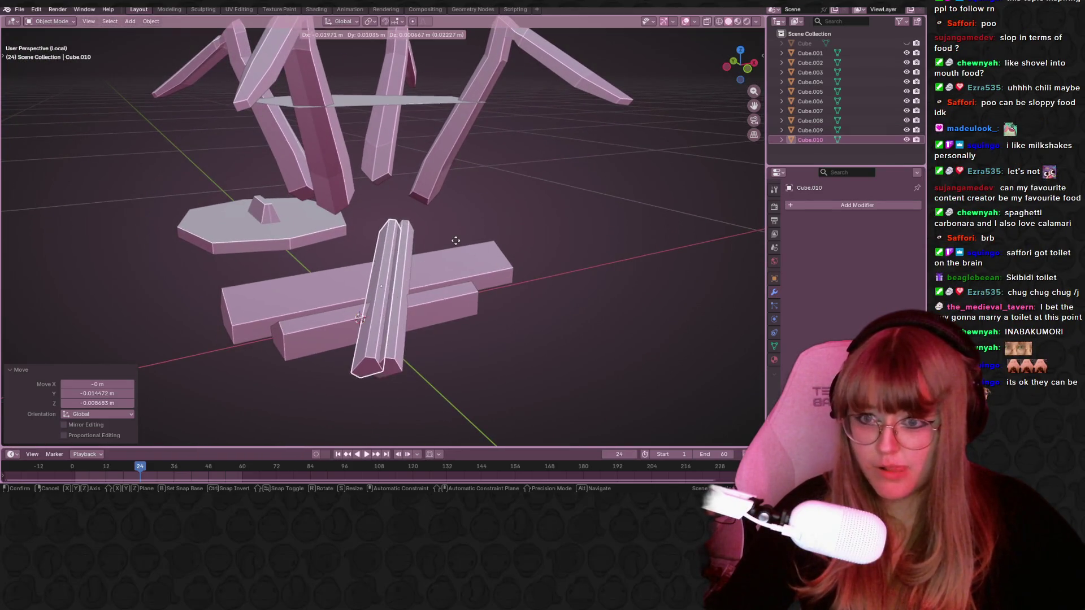
click(440, 243)
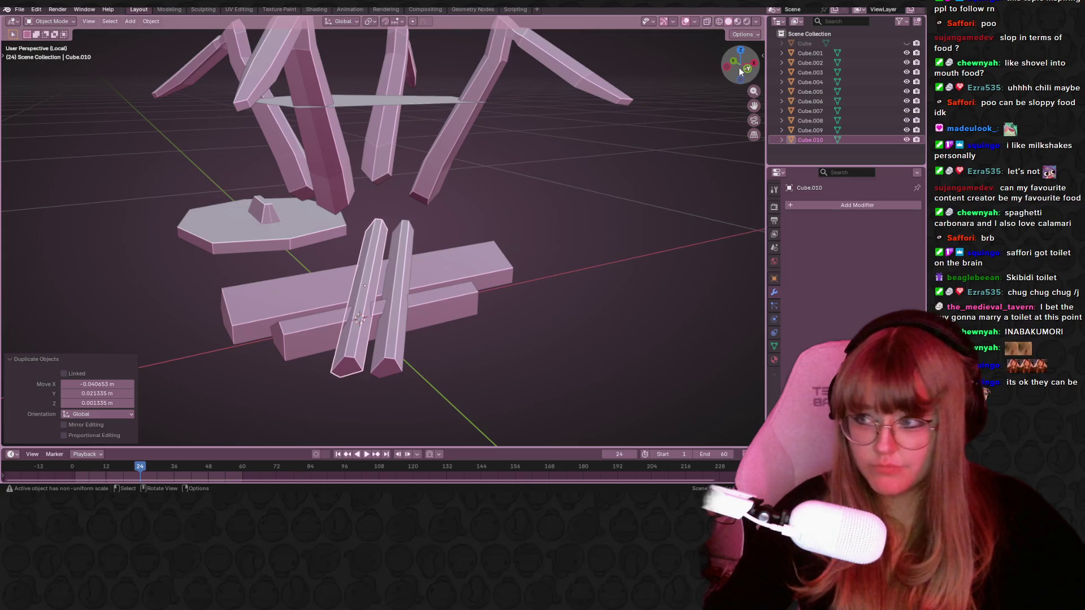
mouse_move(459, 222)
middle_down()
mouse_move(427, 300)
mouse_move(402, 268)
mouse_move(457, 268)
mouse_move(445, 246)
middle_up()
key(r)
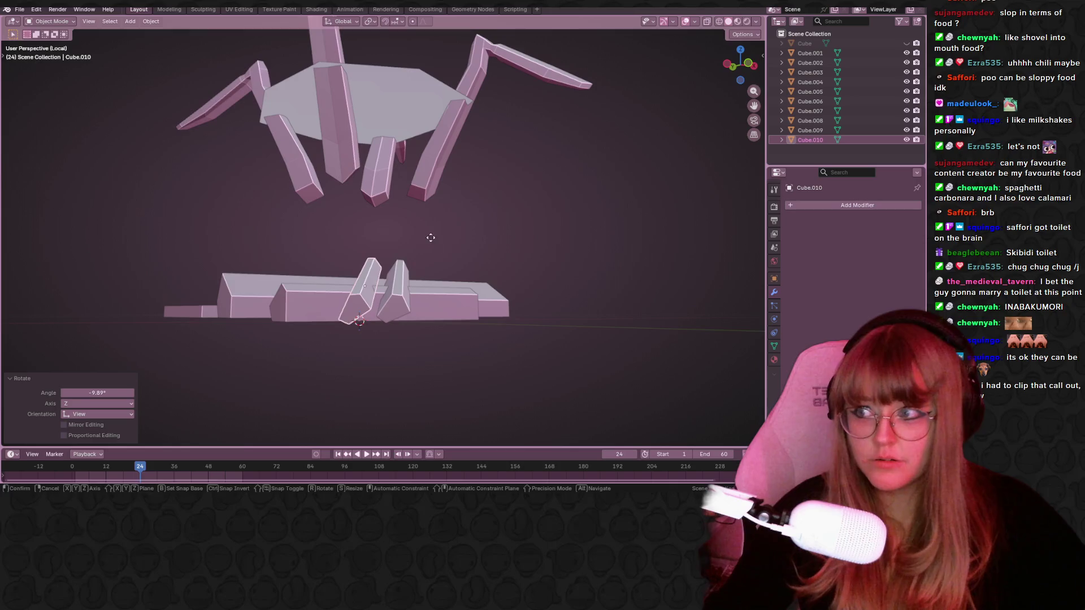
click(467, 218)
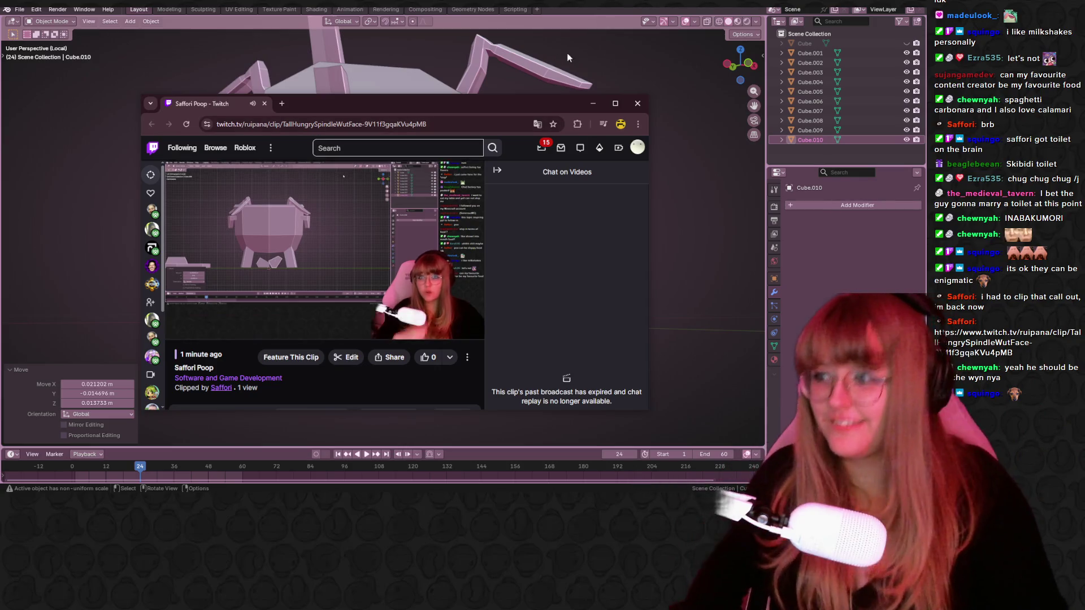
Close the Twitch clip's browser window to bring Blender back.
mouse_move(421, 278)
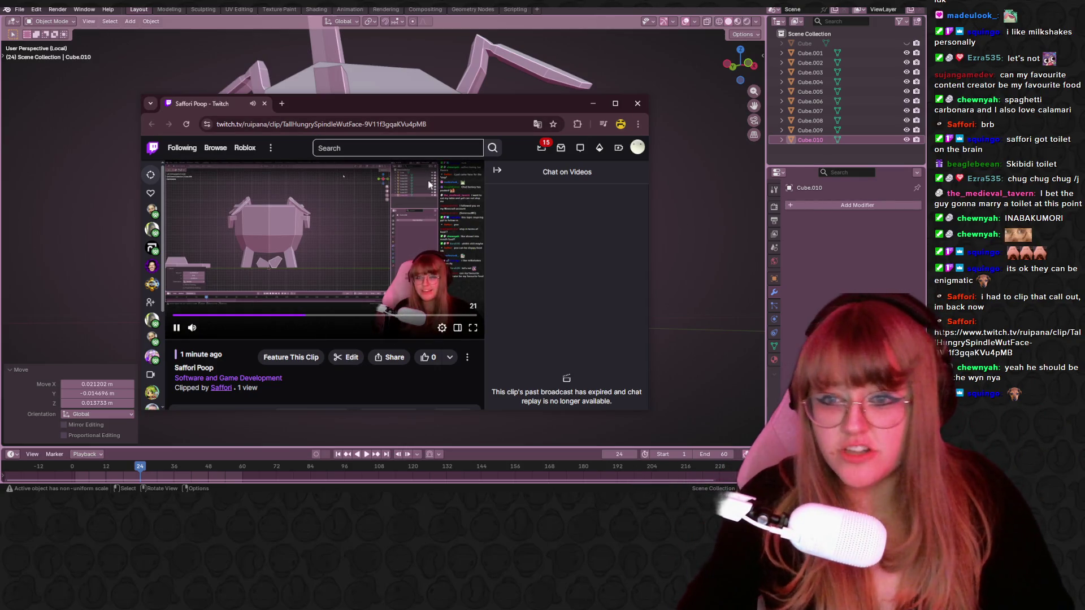
click(646, 110)
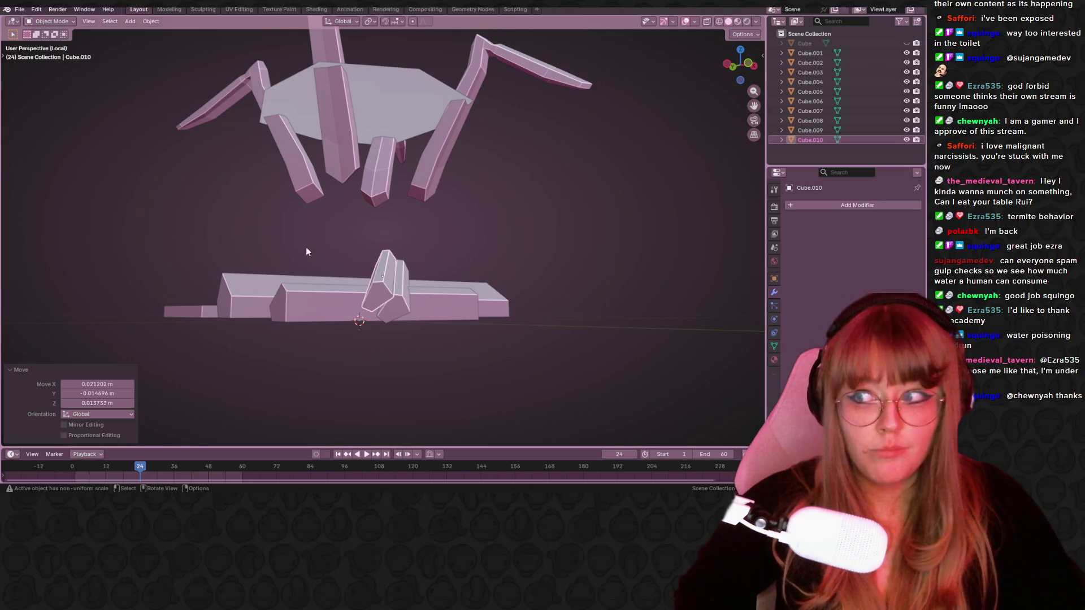
mouse_move(552, 196)
middle_down()
mouse_move(540, 227)
mouse_move(513, 217)
mouse_move(501, 172)
mouse_move(554, 185)
mouse_move(545, 233)
middle_up()
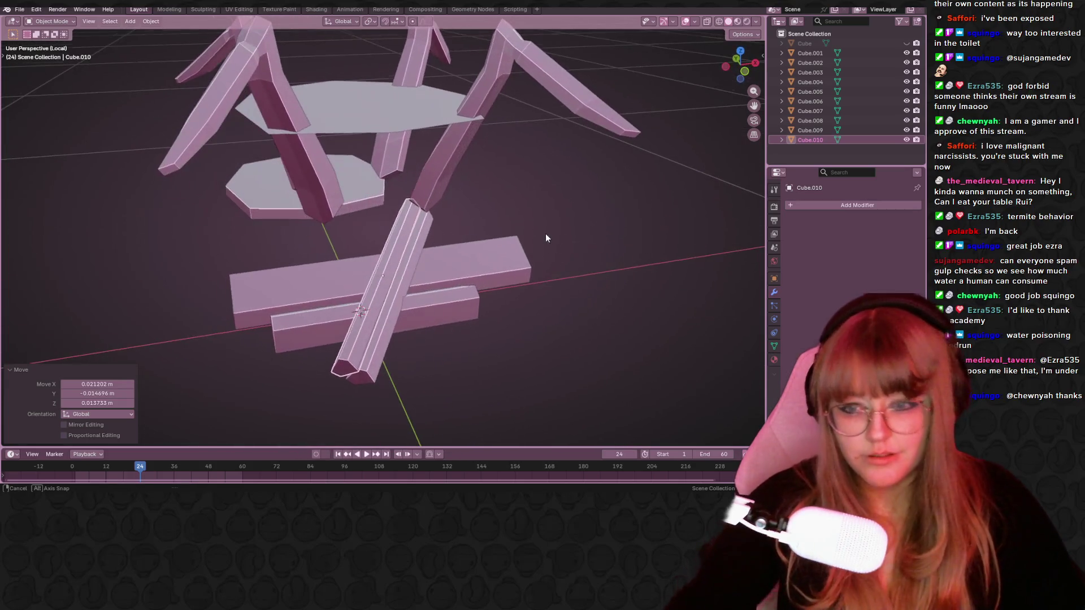
Raise the diagonal rod Cube.009 up and to the right in front view.
click(406, 270)
middle_drag(406, 270, 456, 205)
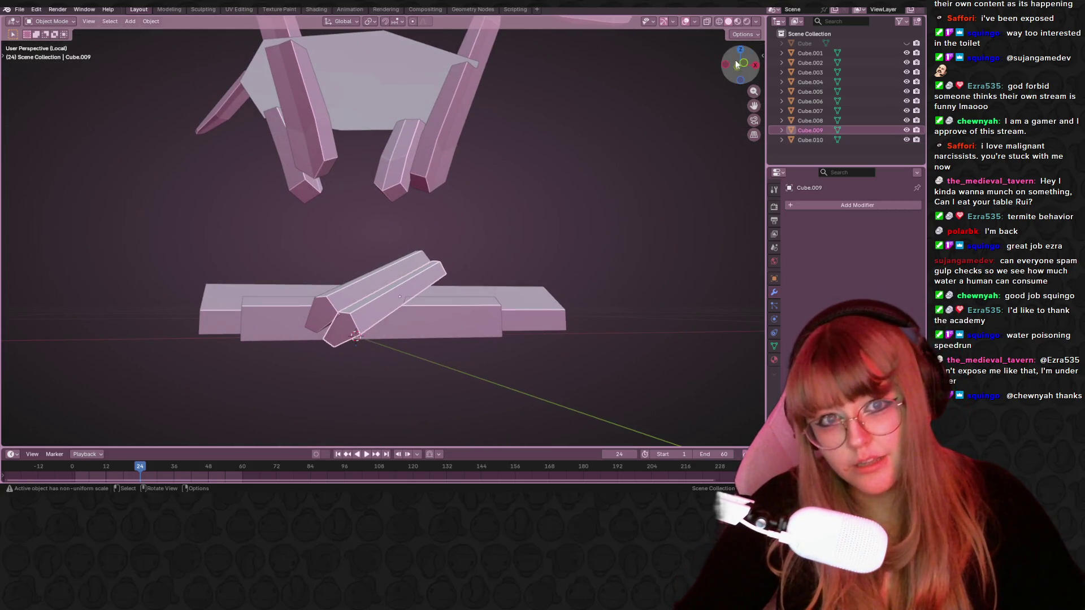
click(741, 64)
key(g)
click(413, 327)
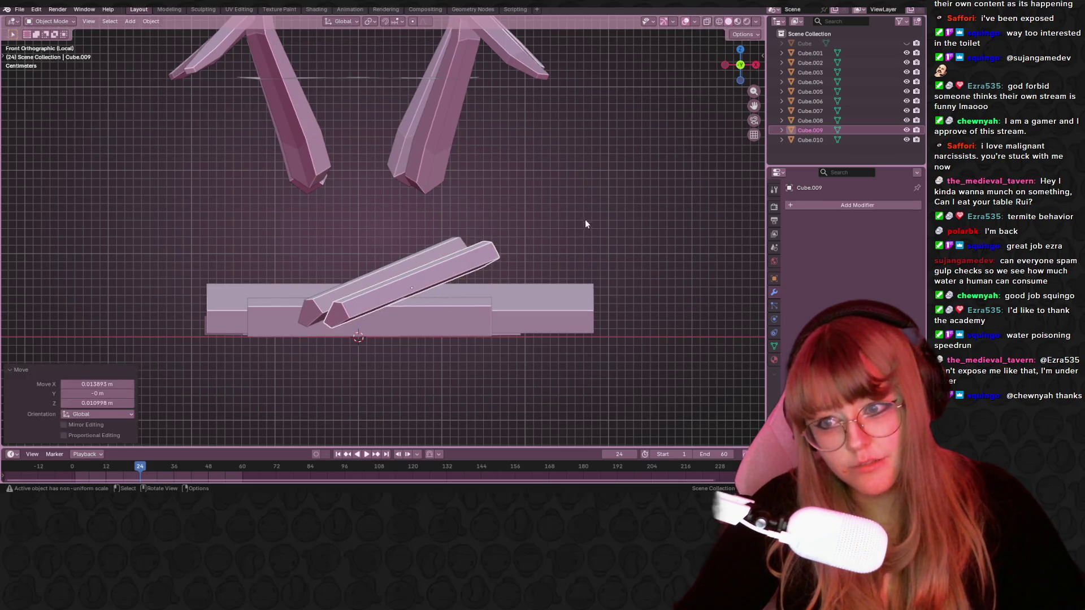
From the bottom view, rotate Cube.010 32.5° about Z to parallel the other rod.
click(331, 290)
mouse_move(331, 289)
middle_down()
mouse_move(497, 295)
mouse_move(615, 212)
middle_up()
click(739, 64)
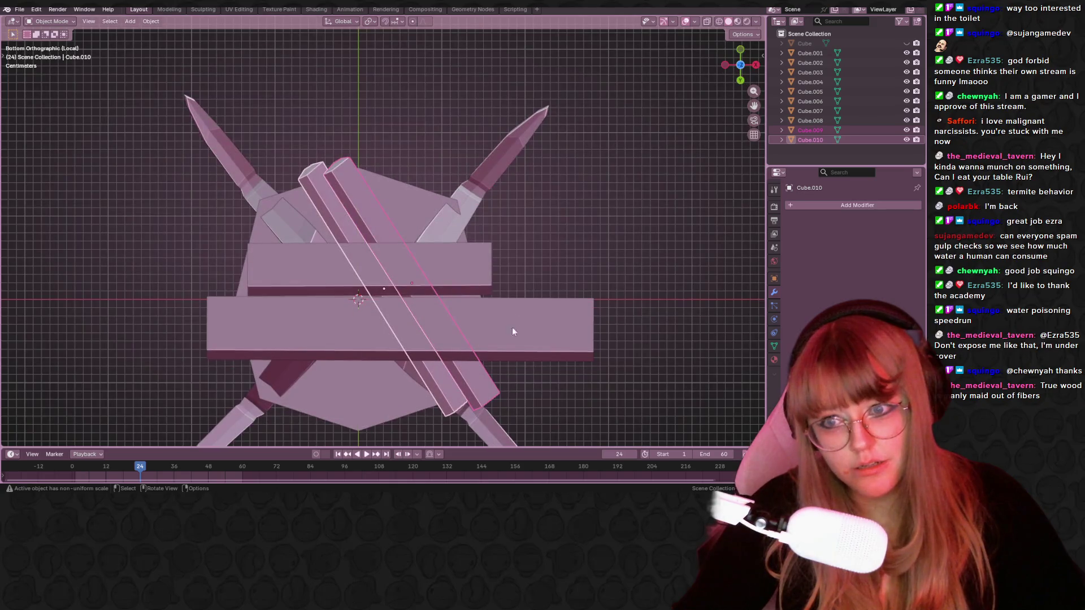
key(r)
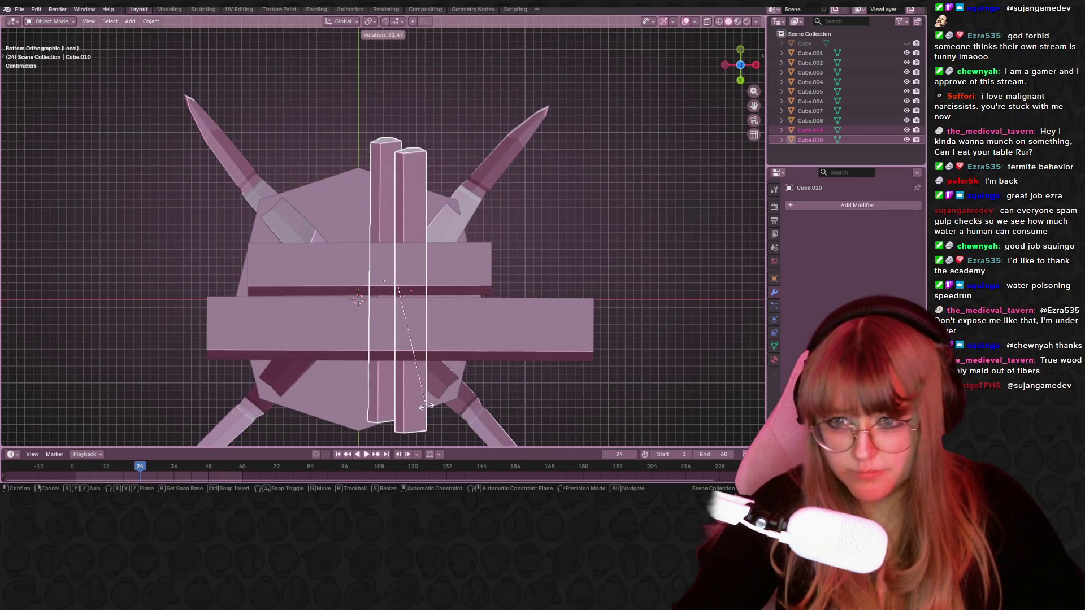
click(427, 407)
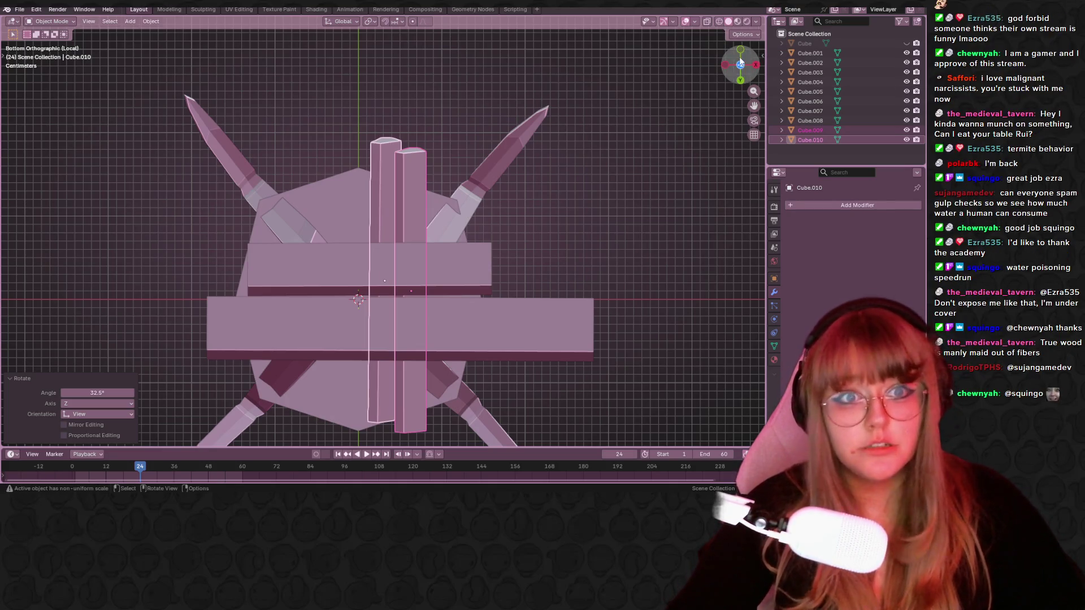
click(741, 50)
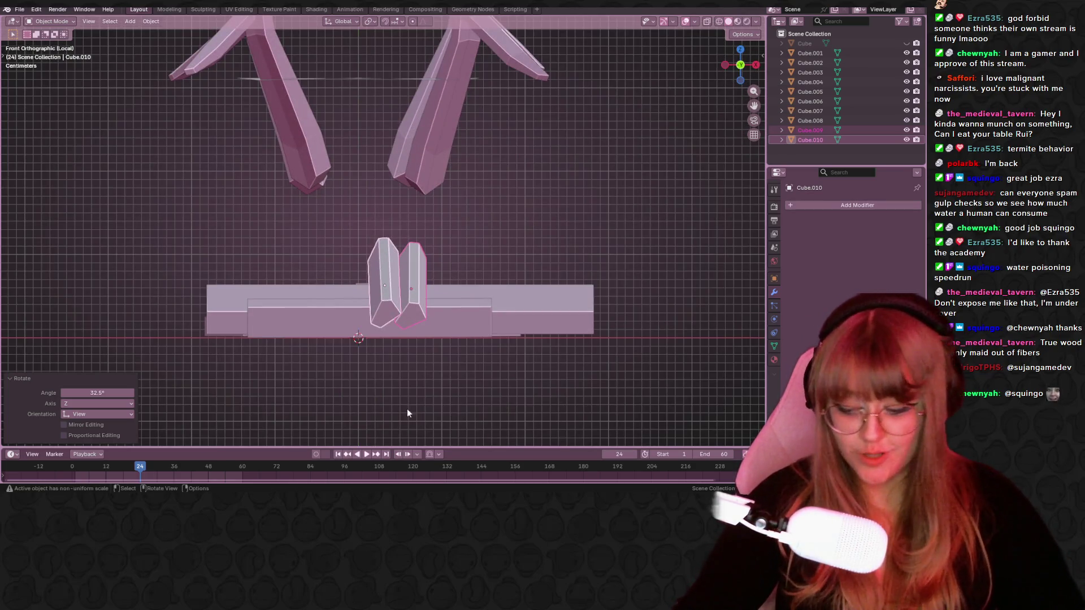
Tilt the left rod Cube.010 10.6° and raise it straight up along Z.
scroll(368, 423, up, 1)
click(399, 274)
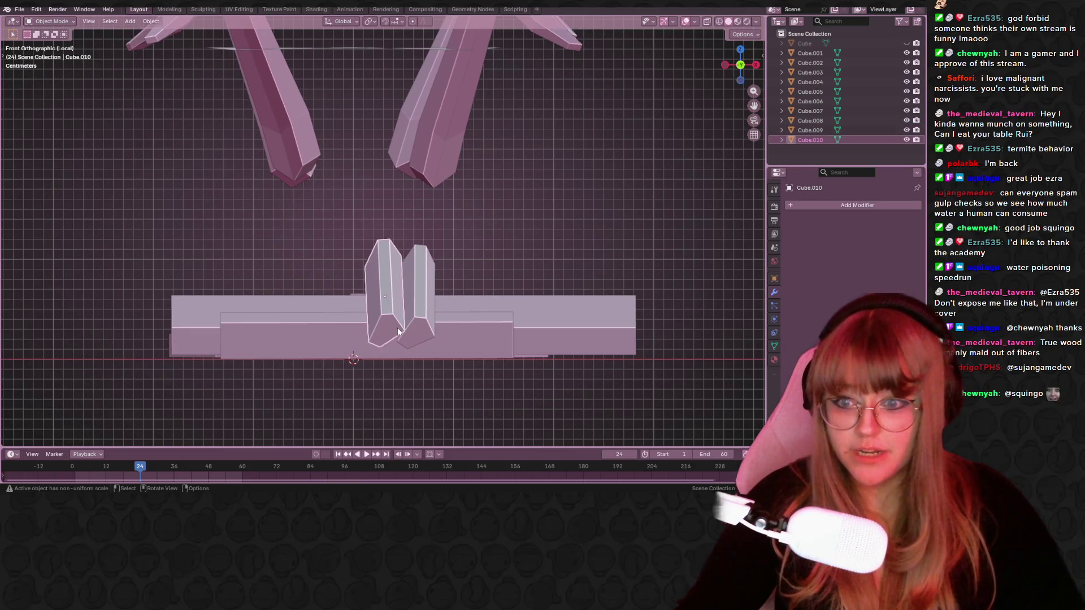
key(r)
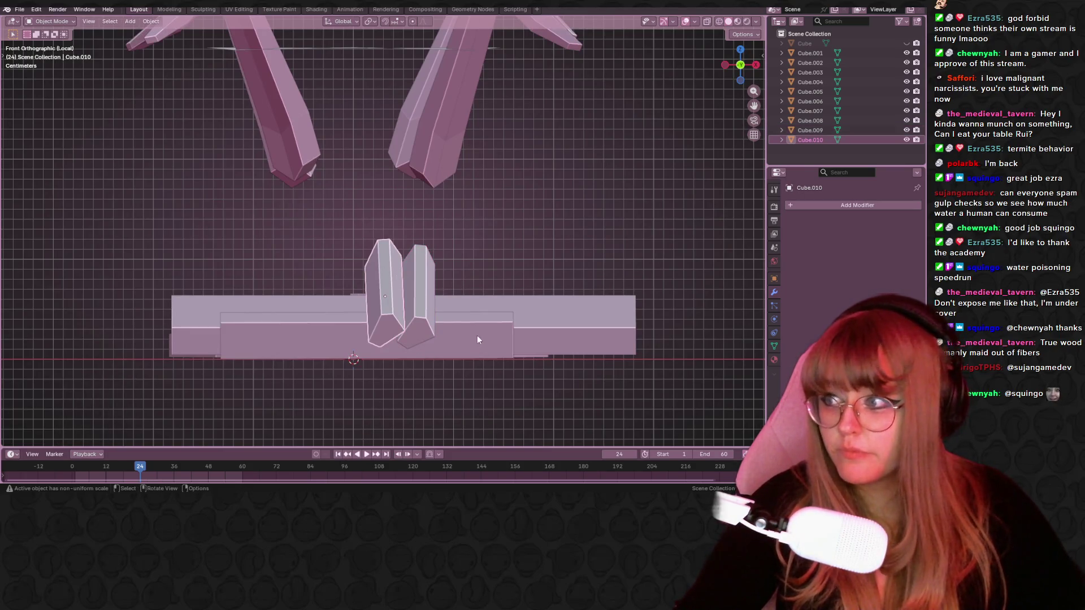
click(399, 266)
mouse_move(398, 265)
middle_down()
mouse_move(494, 355)
mouse_move(482, 371)
mouse_move(491, 375)
mouse_move(480, 343)
mouse_move(713, 81)
middle_up()
click(741, 74)
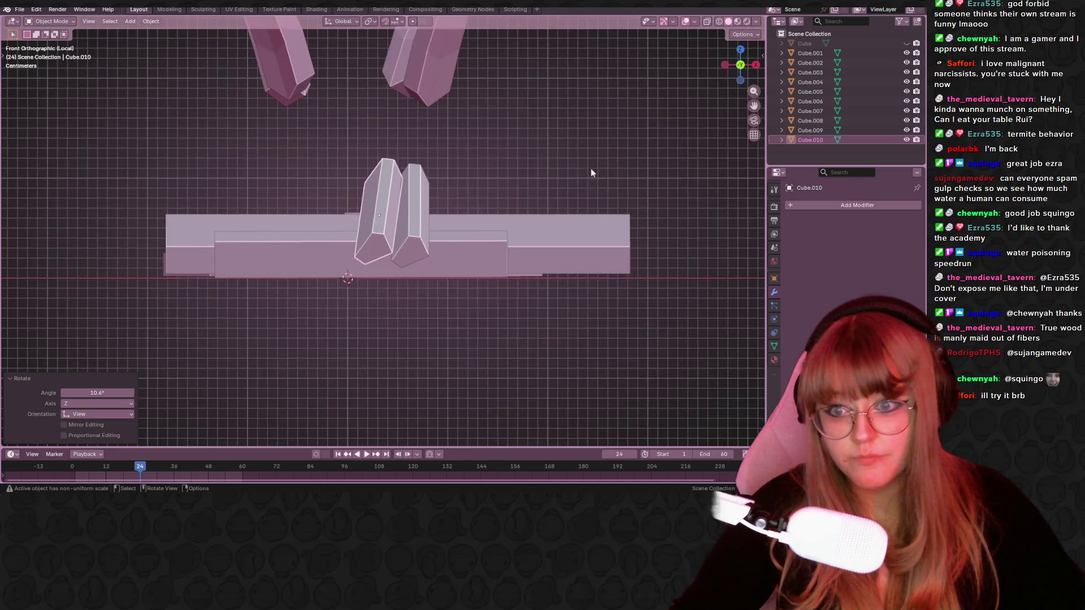
shift+middle_drag(365, 319, 371, 346)
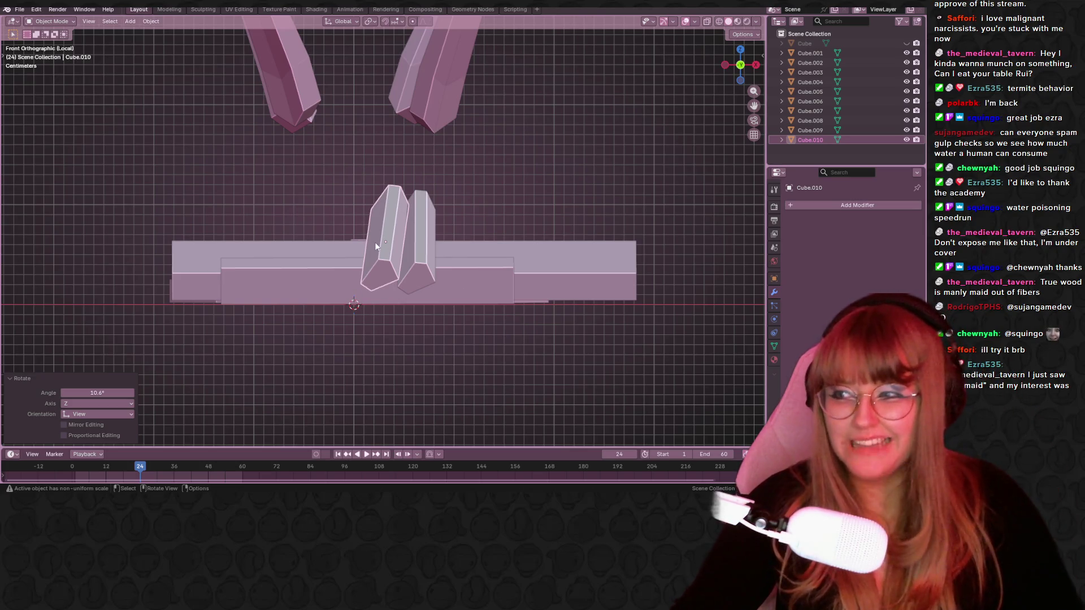
scroll(445, 201, up, 1)
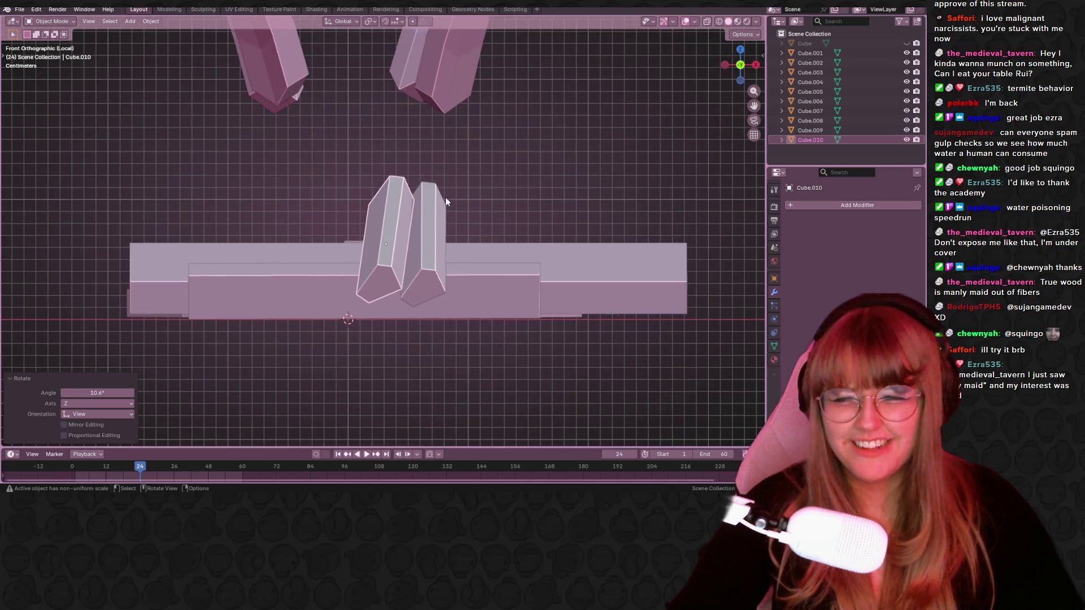
key(g)
key(z)
click(420, 195)
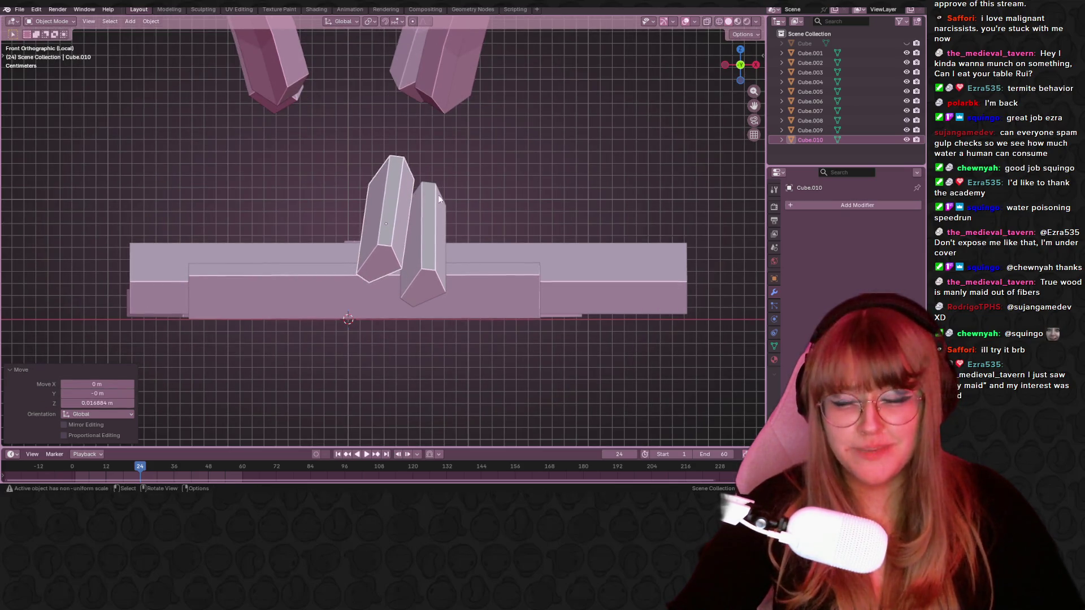
Tilt the long upper rod −13.6° and reposition it higher above the first rod.
key(alt+a)
click(756, 64)
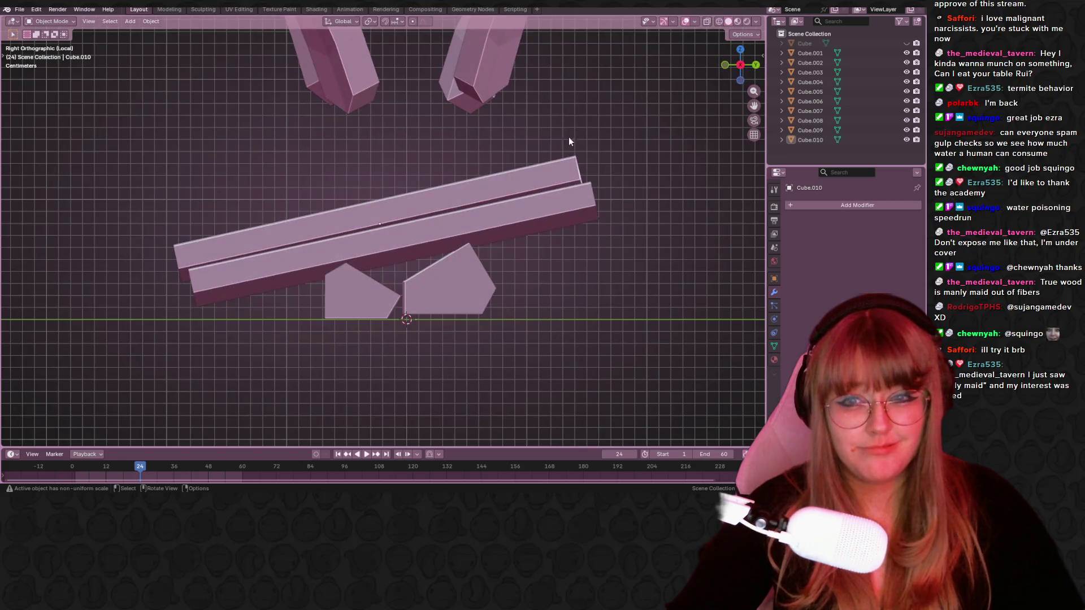
click(519, 178)
key(g)
click(507, 186)
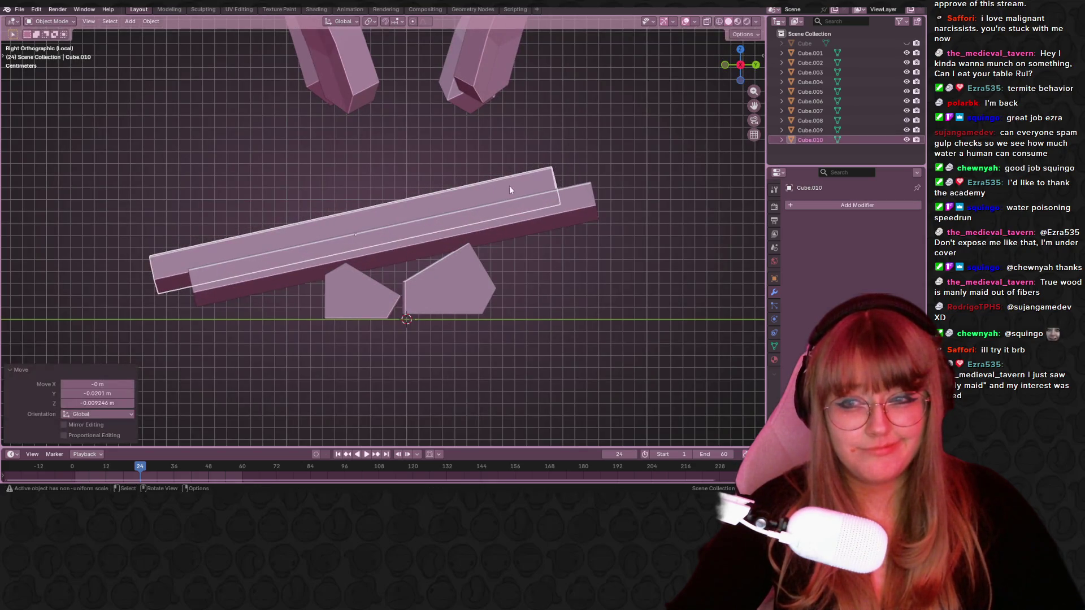
key(r)
click(541, 151)
key(g)
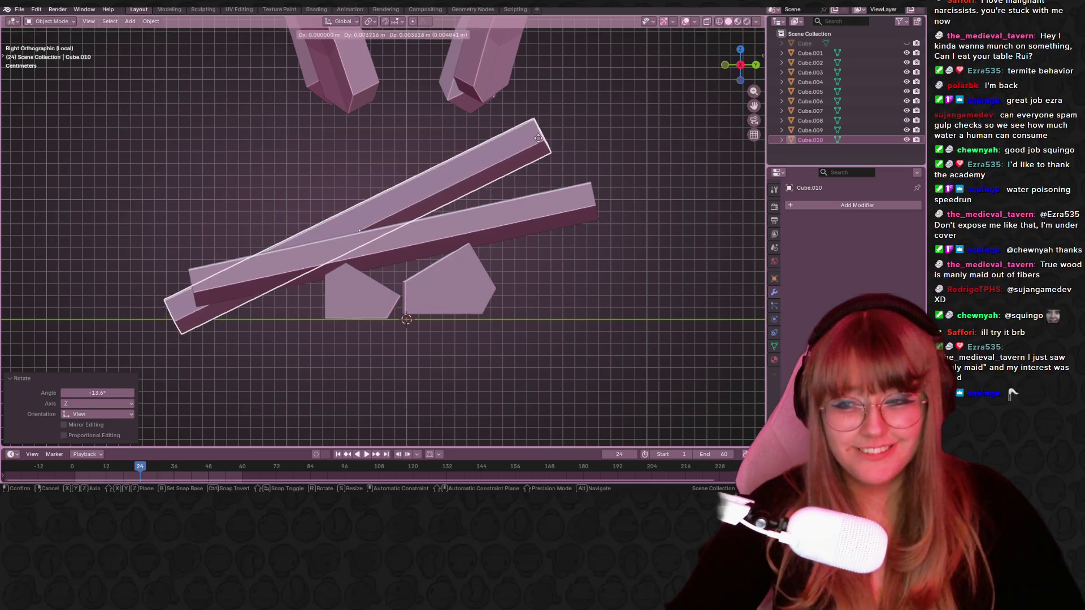
click(551, 129)
From the top view, turn Cube.010 27° about the vertical axis.
mouse_move(551, 129)
middle_down()
mouse_move(551, 149)
mouse_move(643, 165)
mouse_move(706, 147)
middle_up()
click(740, 55)
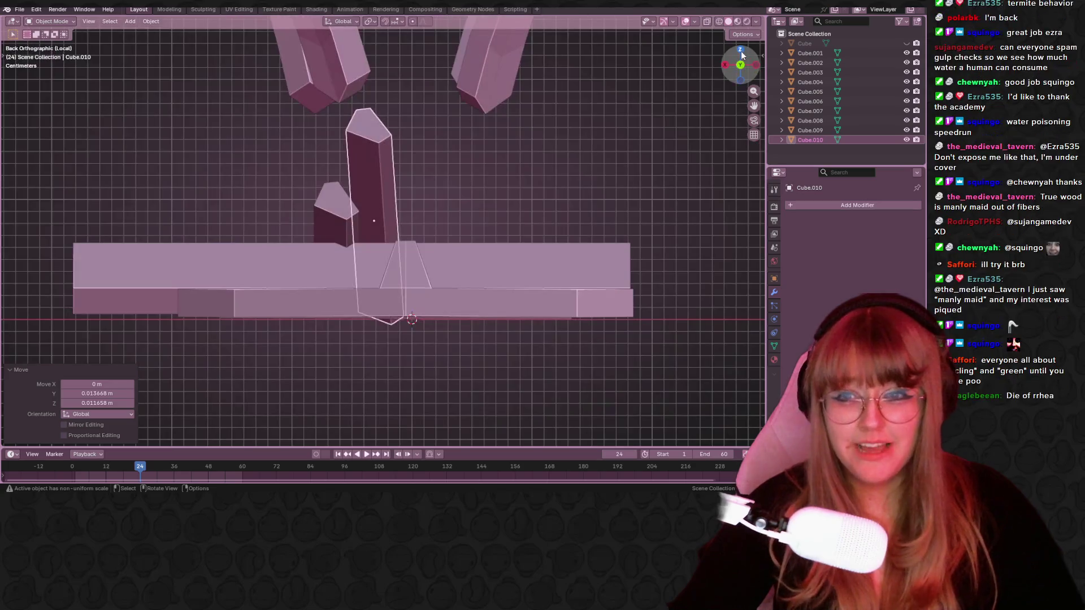
click(740, 54)
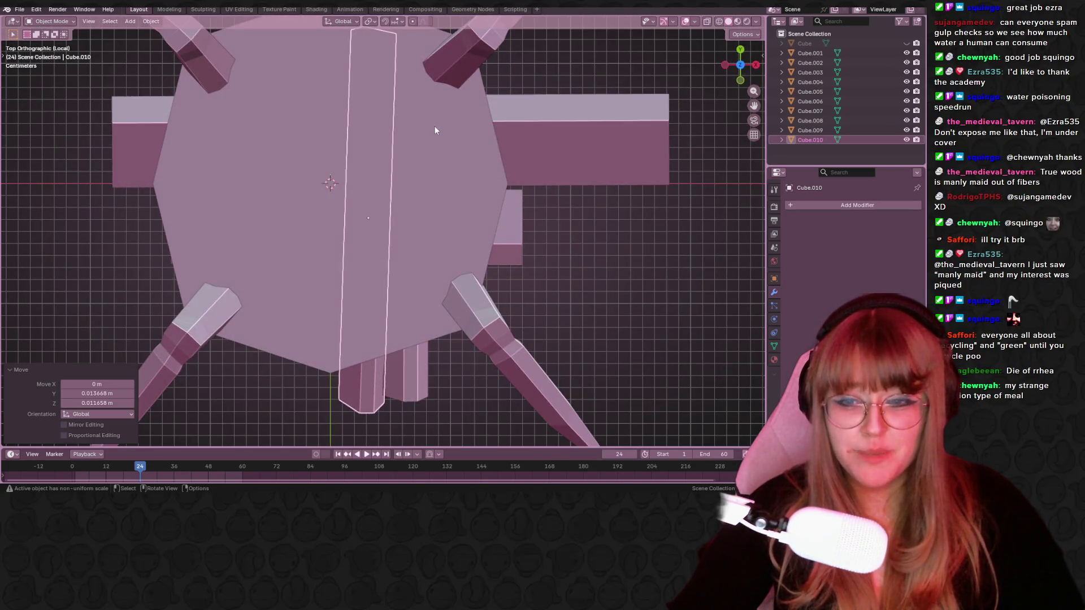
key(r)
click(492, 161)
From the right side, give the upper rod a final −1.65° turn.
middle_drag(492, 161, 703, 44)
click(741, 68)
click(485, 154)
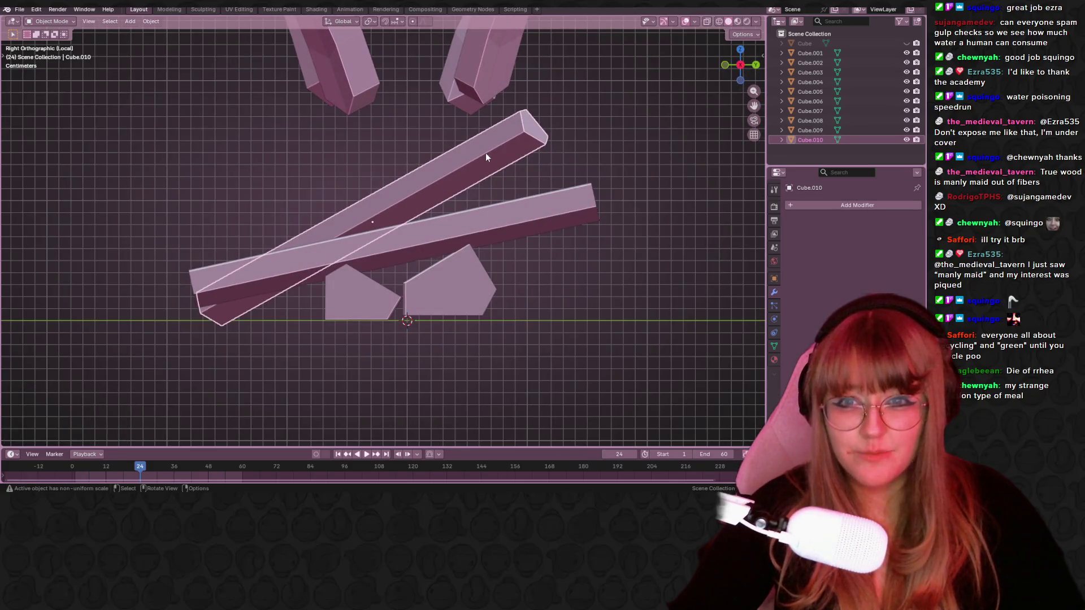
mouse_move(569, 200)
middle_down()
mouse_move(579, 212)
mouse_move(557, 204)
middle_up()
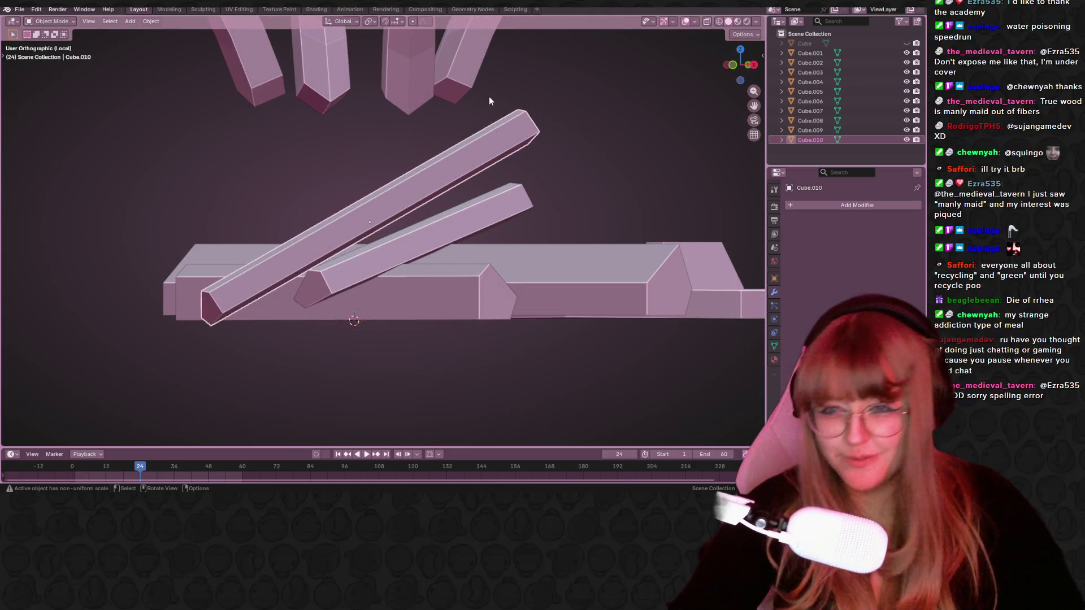
key(r)
click(496, 119)
key(g)
right_click(483, 138)
key(r)
click(564, 121)
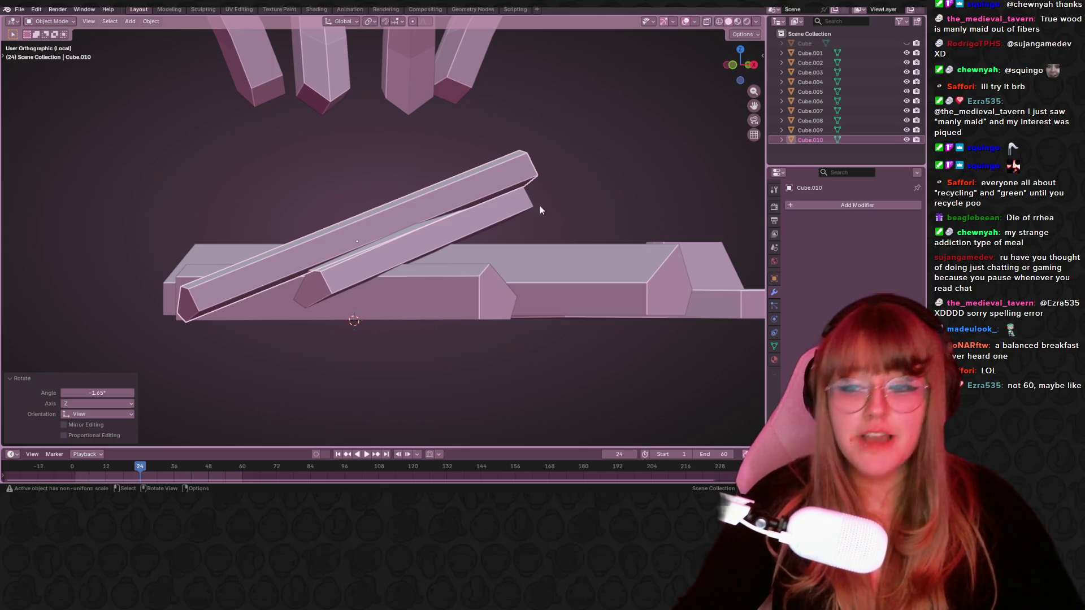
Shrink the selected rod slightly to 0.908 scale.
mouse_move(569, 119)
middle_down()
mouse_move(570, 159)
mouse_move(590, 117)
mouse_move(504, 216)
mouse_move(574, 196)
mouse_move(446, 213)
mouse_move(429, 186)
middle_up()
key(s)
click(568, 107)
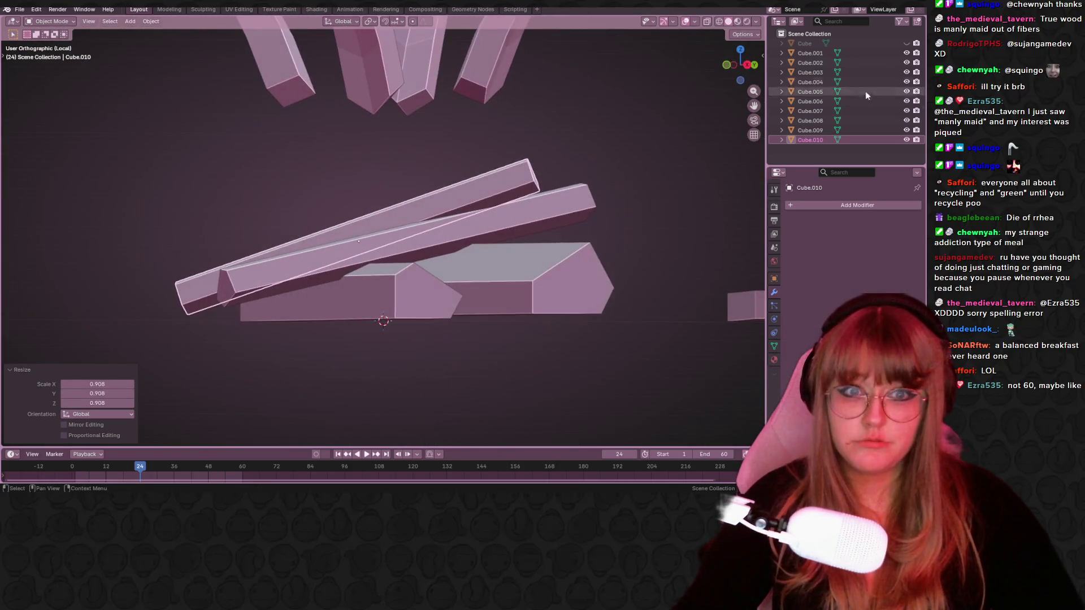
In Right Ortho view, nudge the upper plank and tilt the lower plank about −2.32° around Z.
click(747, 65)
key(g)
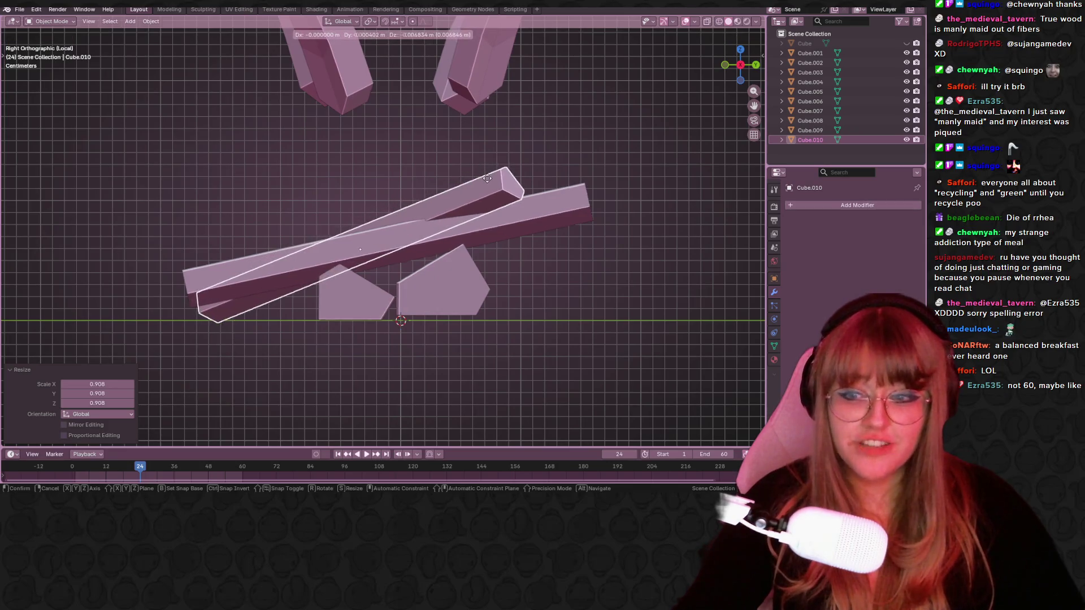
click(447, 222)
click(442, 228)
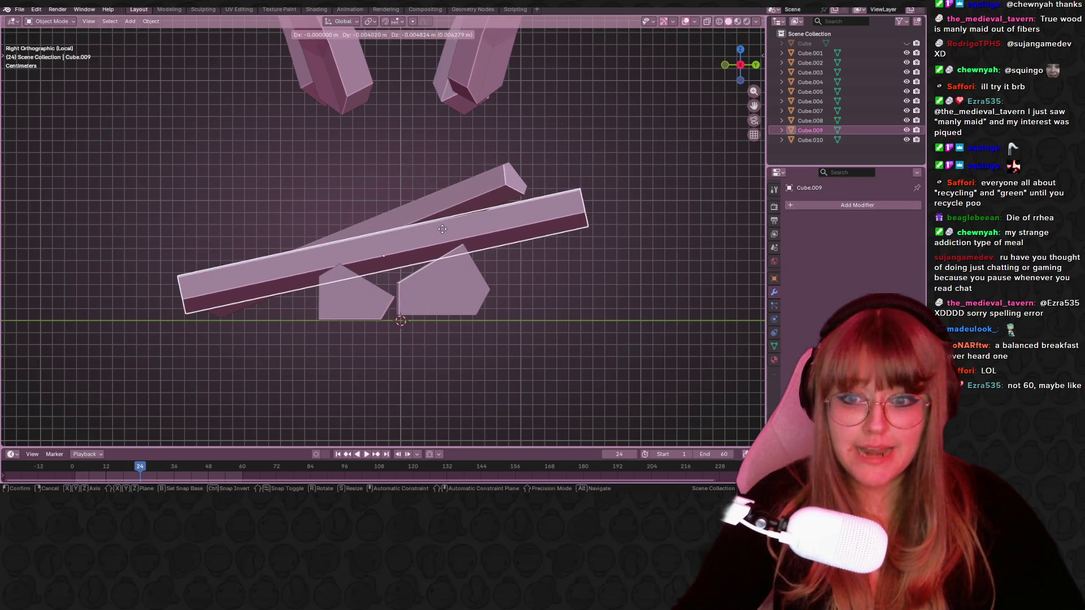
key(r)
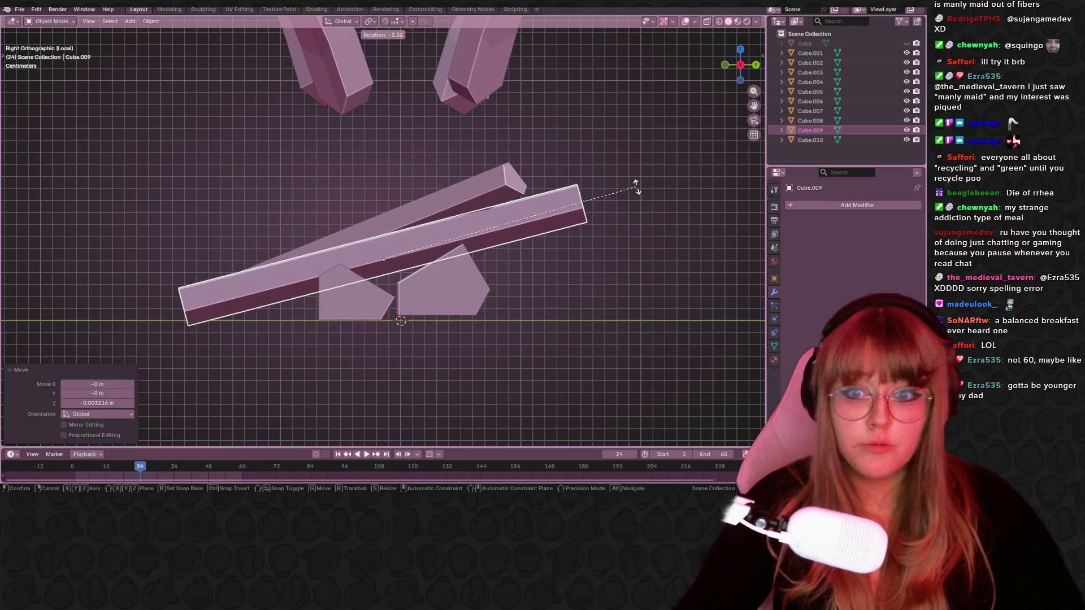
click(626, 199)
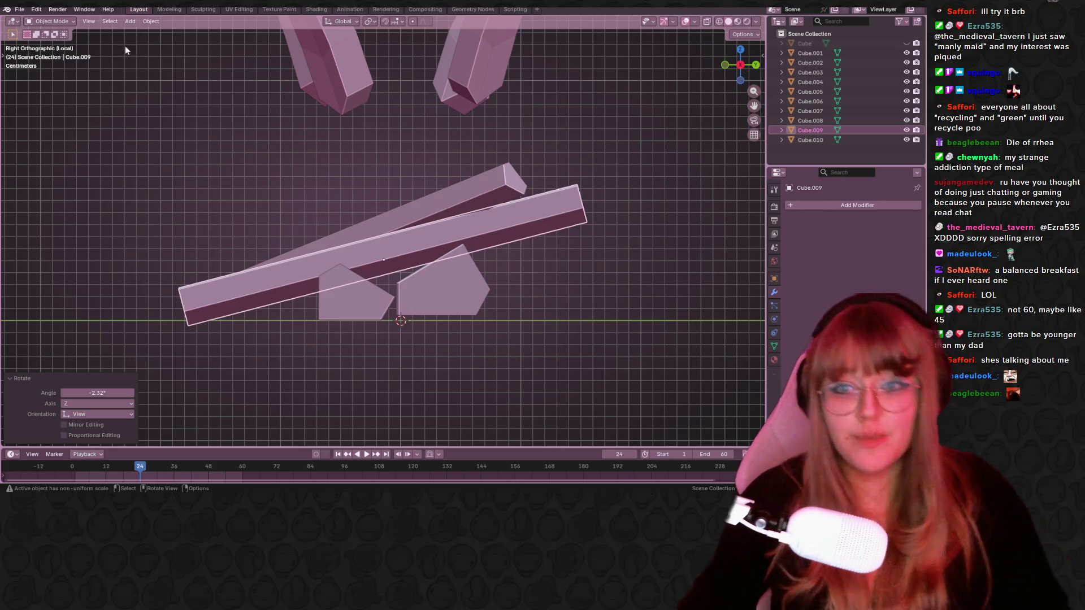
key(alt+a)
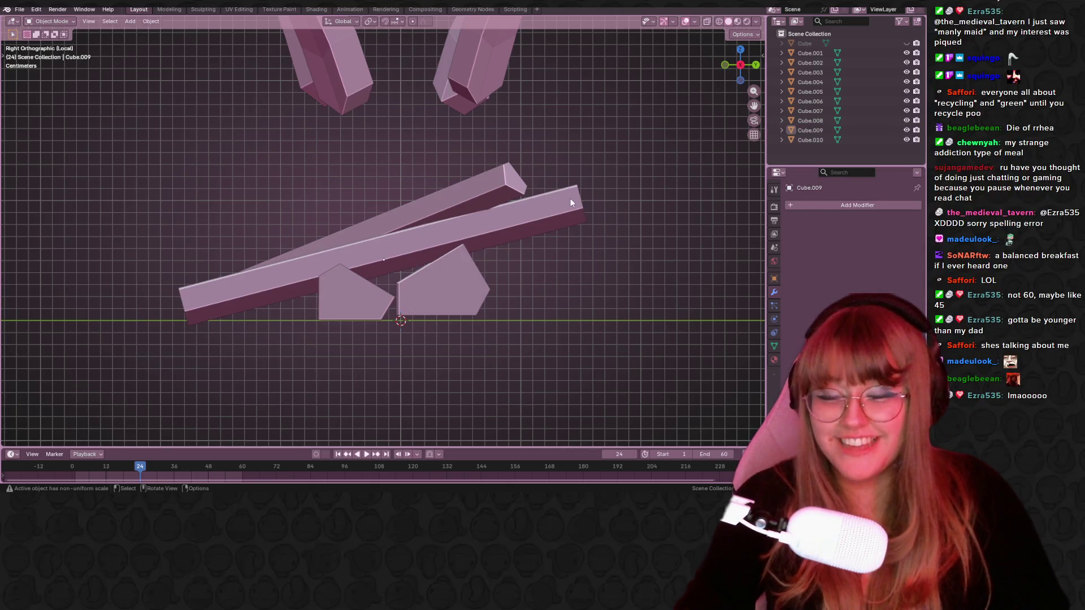
mouse_move(571, 201)
middle_down()
mouse_move(589, 194)
mouse_move(571, 288)
middle_up()
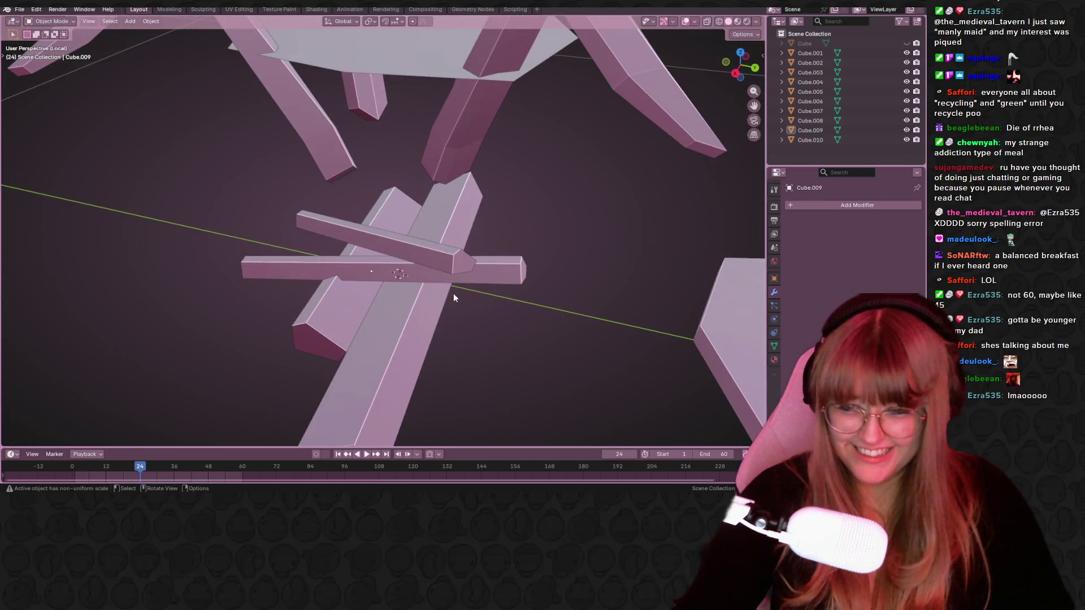
Unhide the pot body and select the four plank-and-wedge stand pieces.
scroll(425, 311, down, 5)
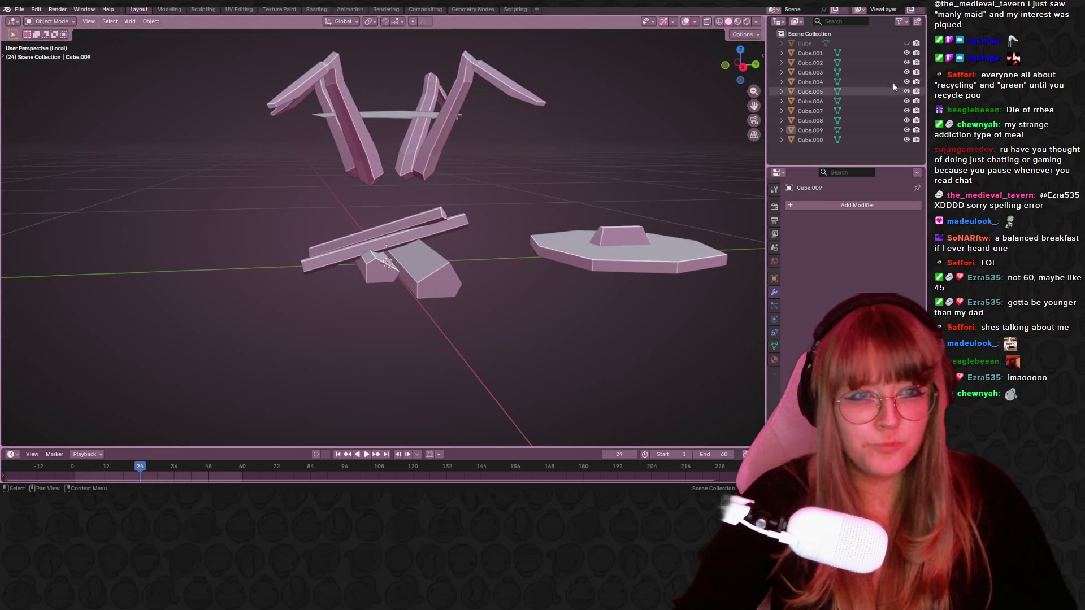
click(907, 43)
middle_drag(599, 187, 482, 218)
click(391, 252)
mouse_move(391, 253)
middle_down()
mouse_move(440, 245)
mouse_move(467, 271)
mouse_move(514, 259)
mouse_move(420, 245)
middle_up()
shift+click(419, 245)
shift+click(425, 243)
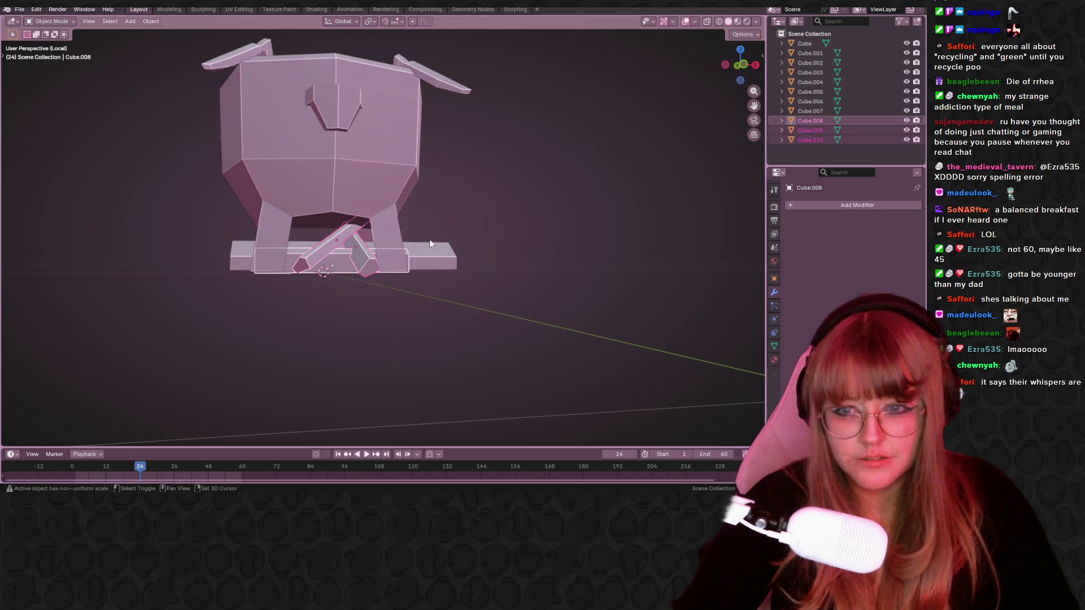
shift+click(429, 239)
In Right Ortho view, shift the stand and rescale it to about 1.084.
click(756, 65)
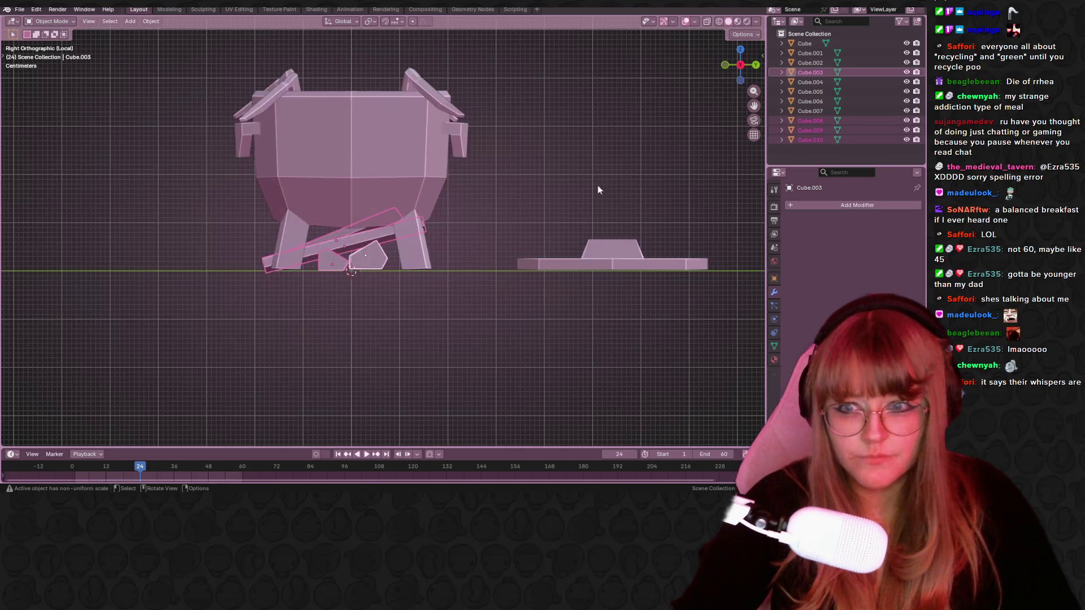
key(g)
click(582, 200)
key(s)
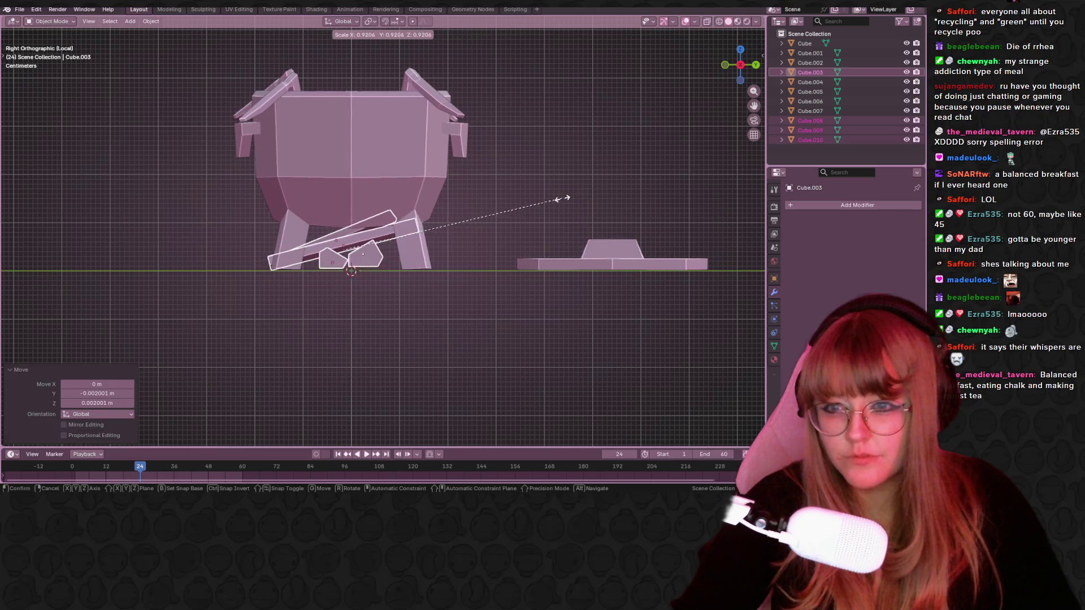
click(550, 204)
key(g)
key(s)
click(585, 199)
Move the stand between the legs, shrink it to 0.929, and seat it under the pot.
key(g)
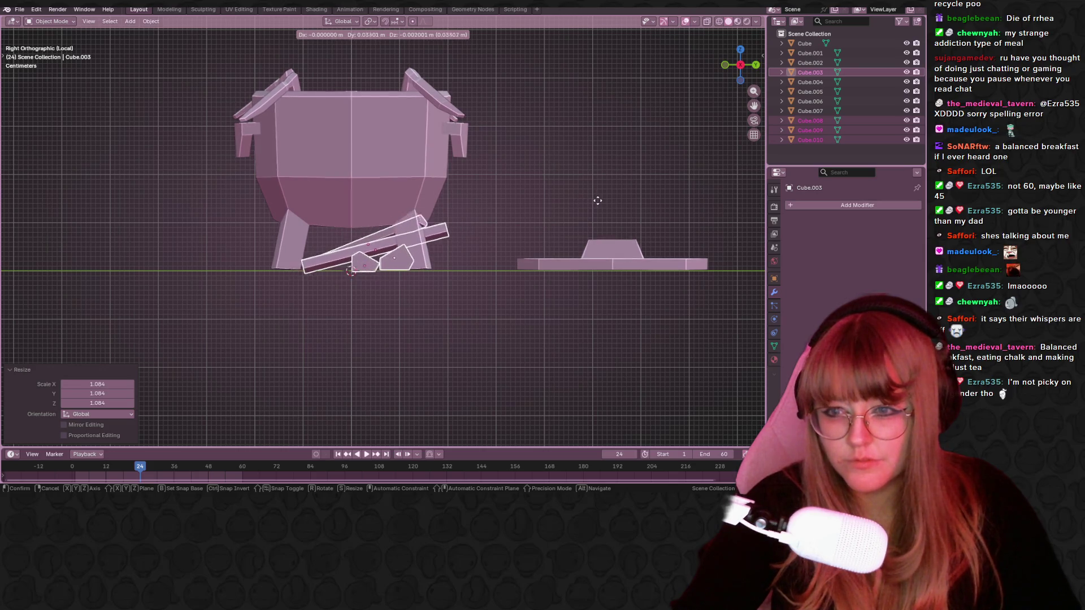
click(582, 204)
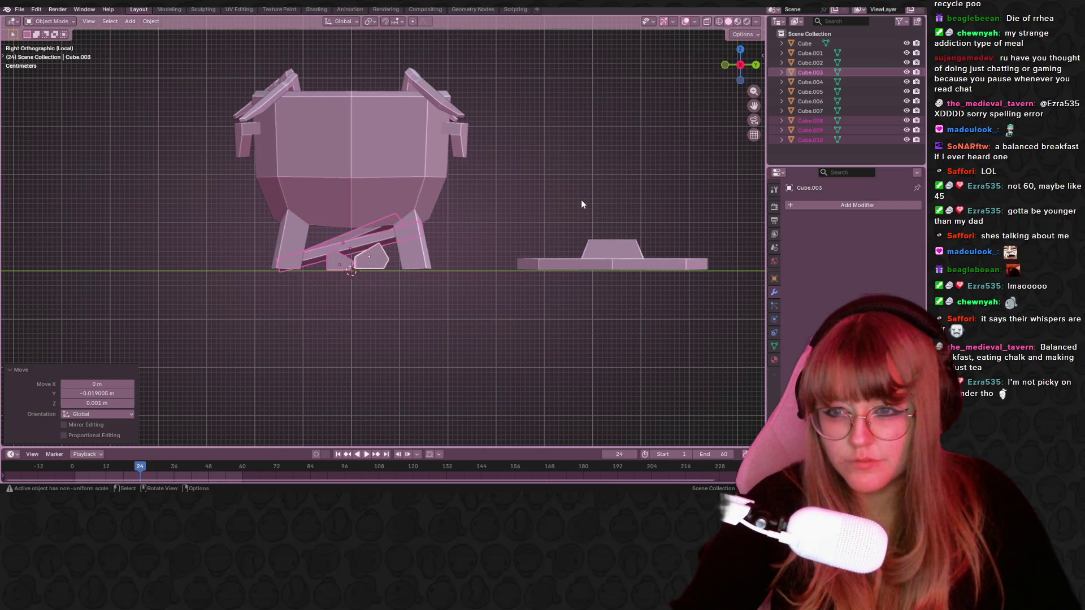
key(s)
click(548, 217)
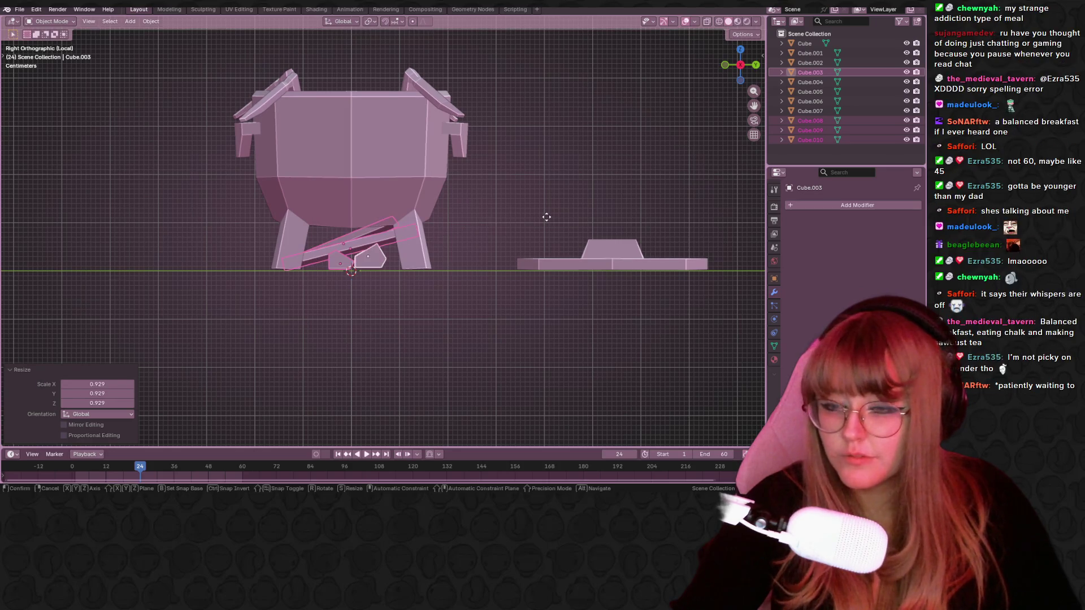
key(g)
click(543, 218)
Clear the selection and orbit in perspective to check the stand's fit, reselecting the lower plank.
scroll(406, 255, up, 2)
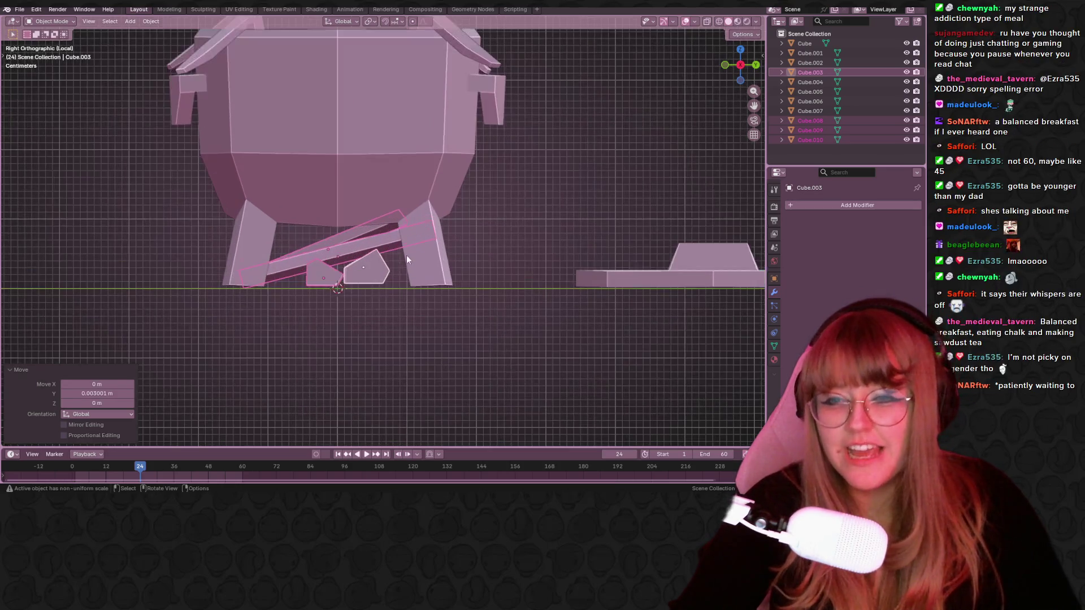
scroll(370, 264, down, 1)
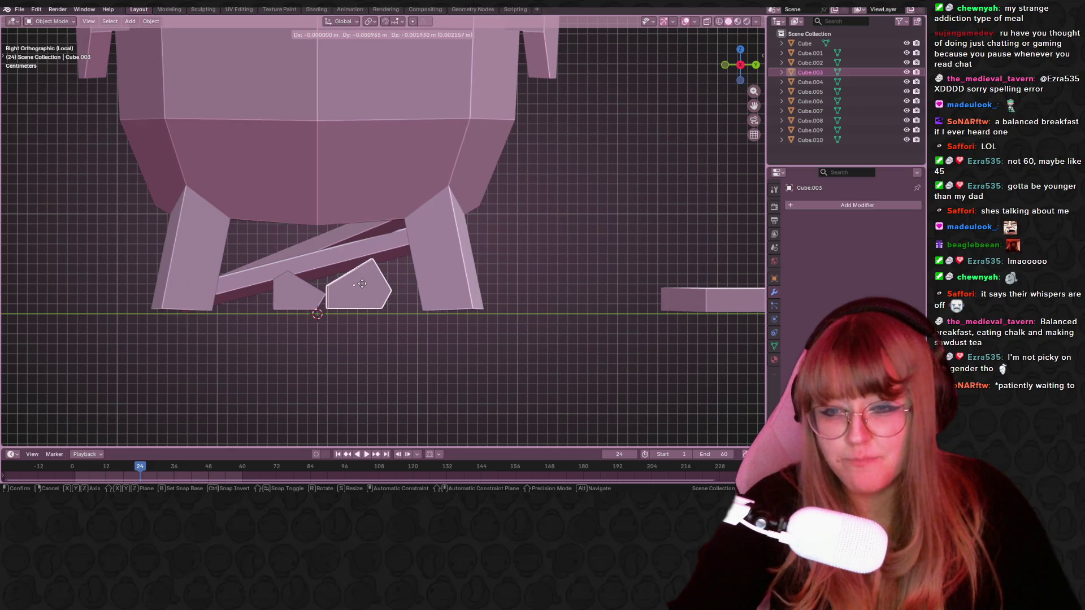
click(364, 300)
click(364, 301)
mouse_move(300, 296)
middle_down()
mouse_move(334, 352)
mouse_move(382, 352)
middle_up()
click(339, 249)
mouse_move(421, 258)
middle_down()
mouse_move(198, 273)
mouse_move(426, 219)
mouse_move(350, 208)
mouse_move(385, 249)
mouse_move(568, 261)
mouse_move(540, 287)
mouse_move(337, 298)
mouse_move(240, 282)
middle_up()
scroll(197, 272, up, 2)
Deselect the lower plank so the finished cauldron scene has nothing selected.
scroll(240, 283, down, 3)
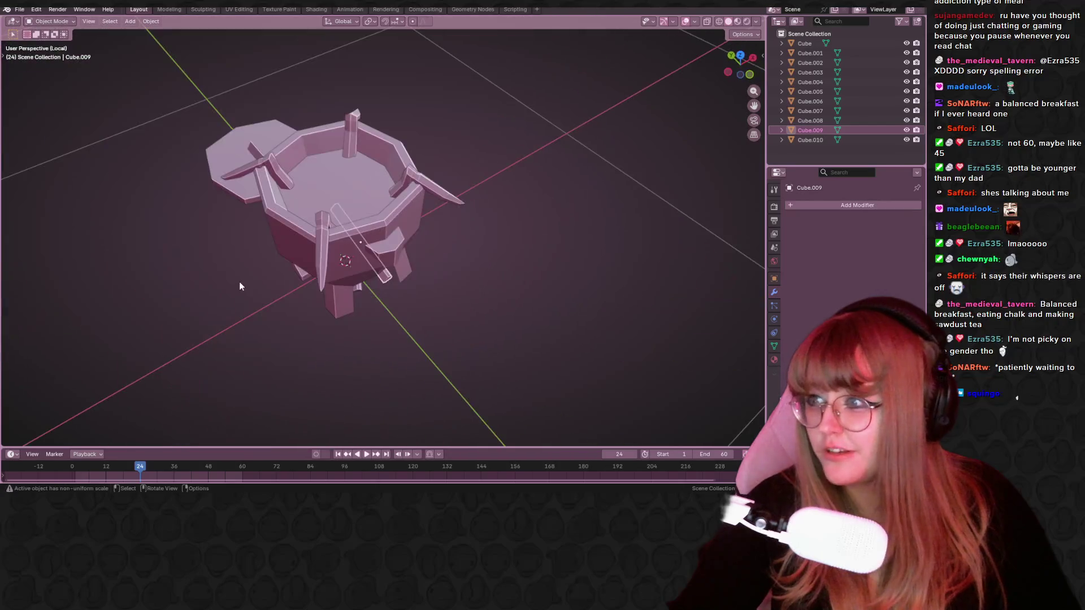
click(438, 290)
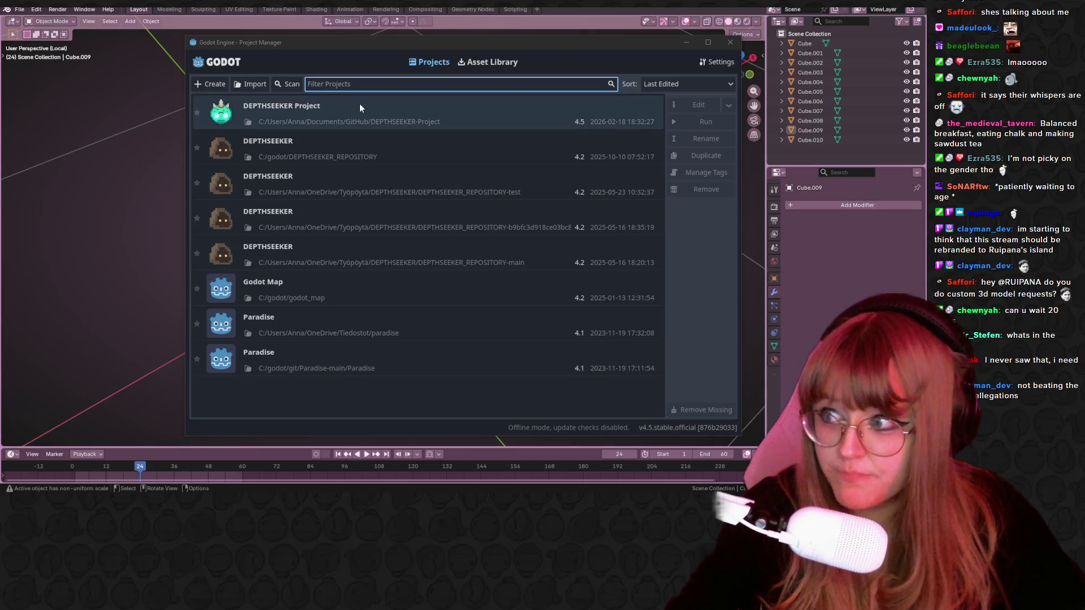
Open DEPTHSEEKER Project from the Godot Project Manager list.
double_click(447, 105)
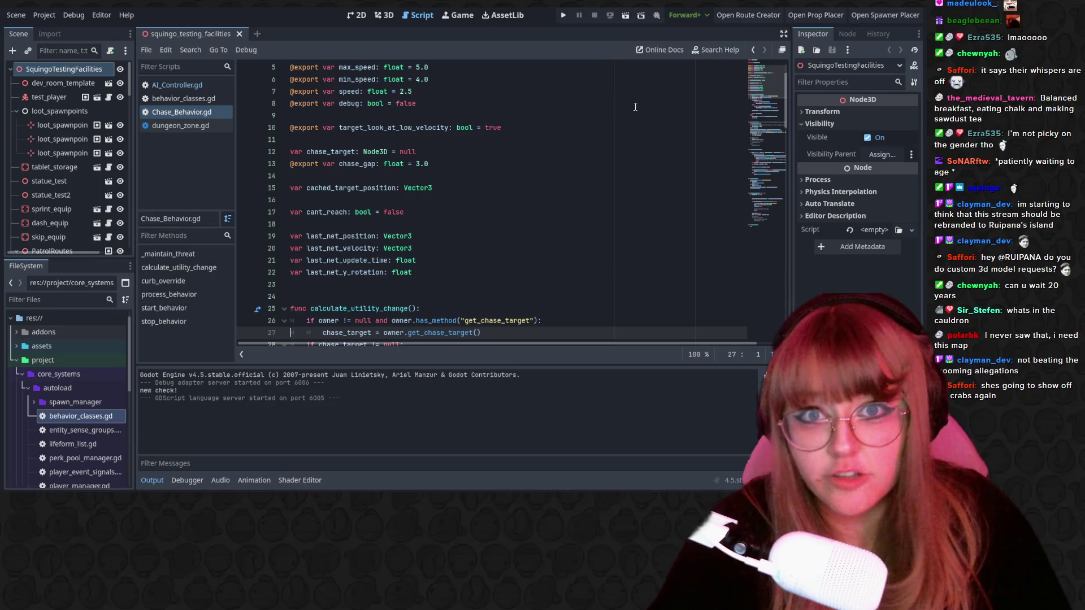
Run DEPTHSEEKER and walk toward the green block and back away from it.
click(563, 16)
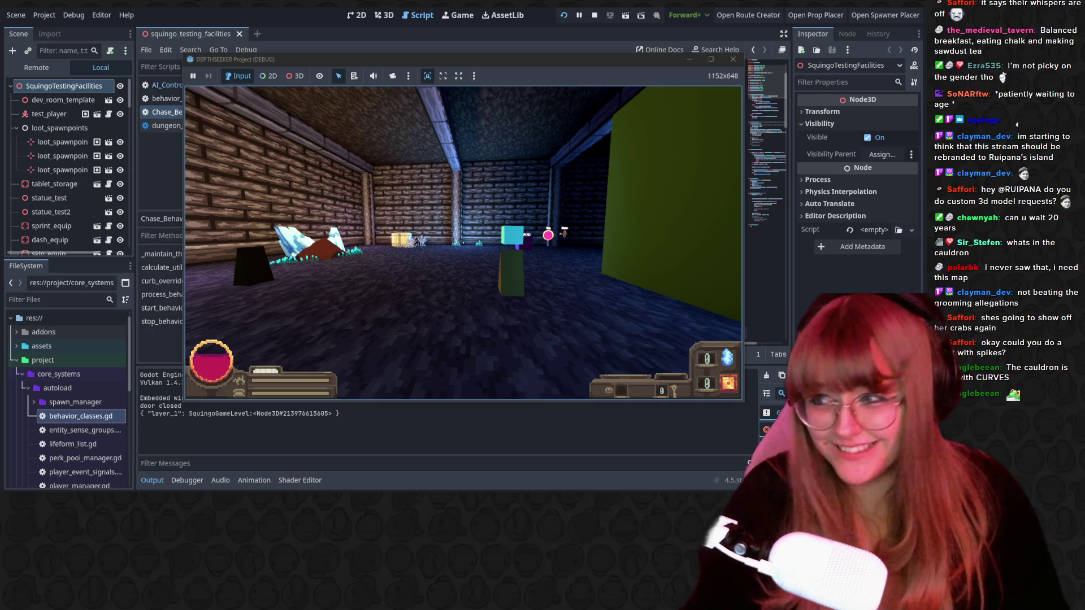
key(w)
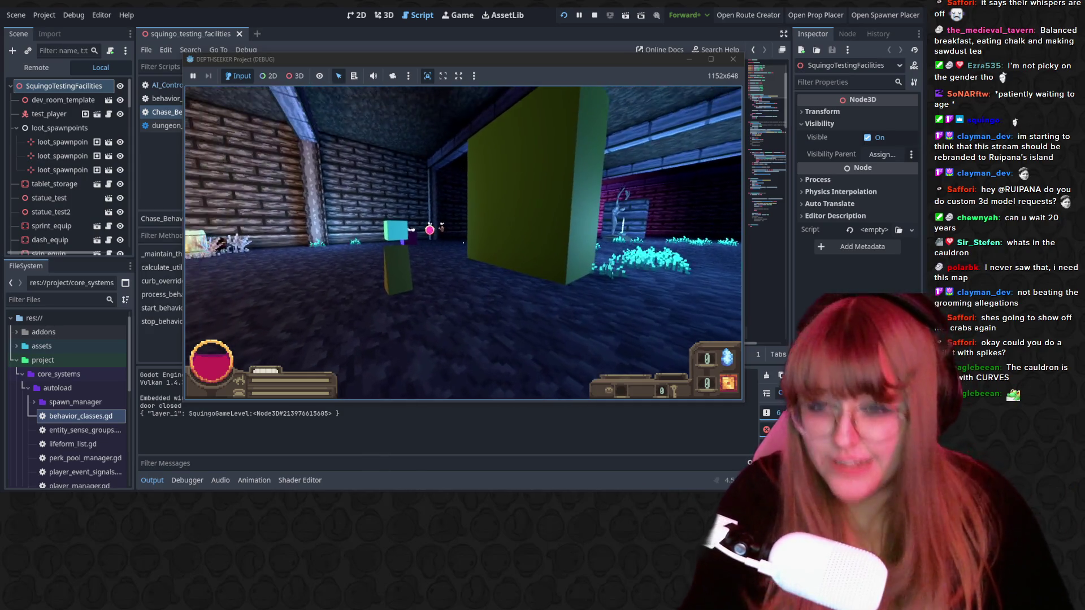
key(s)
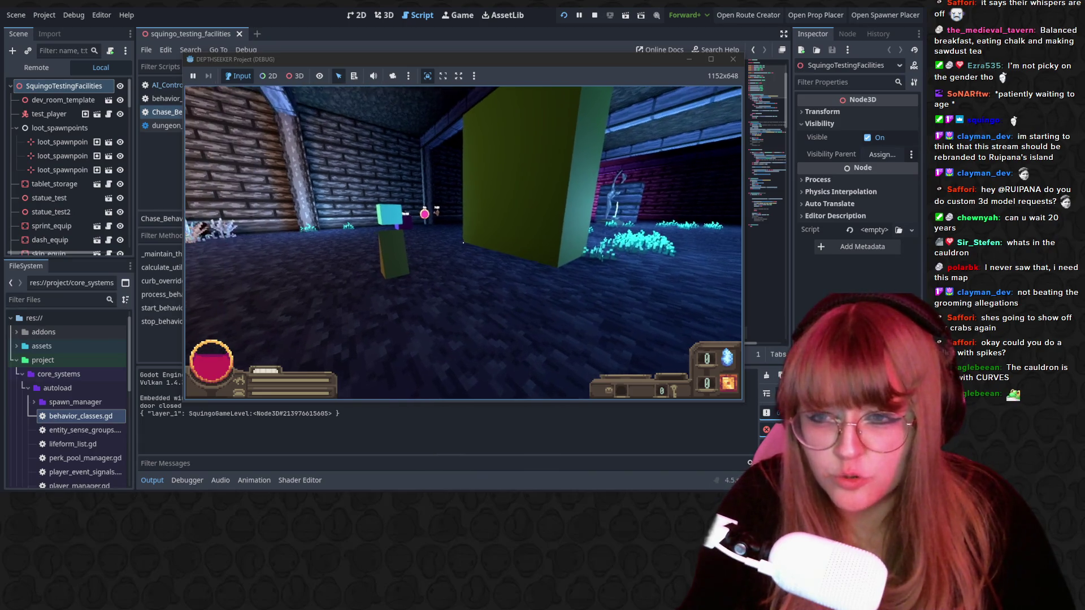
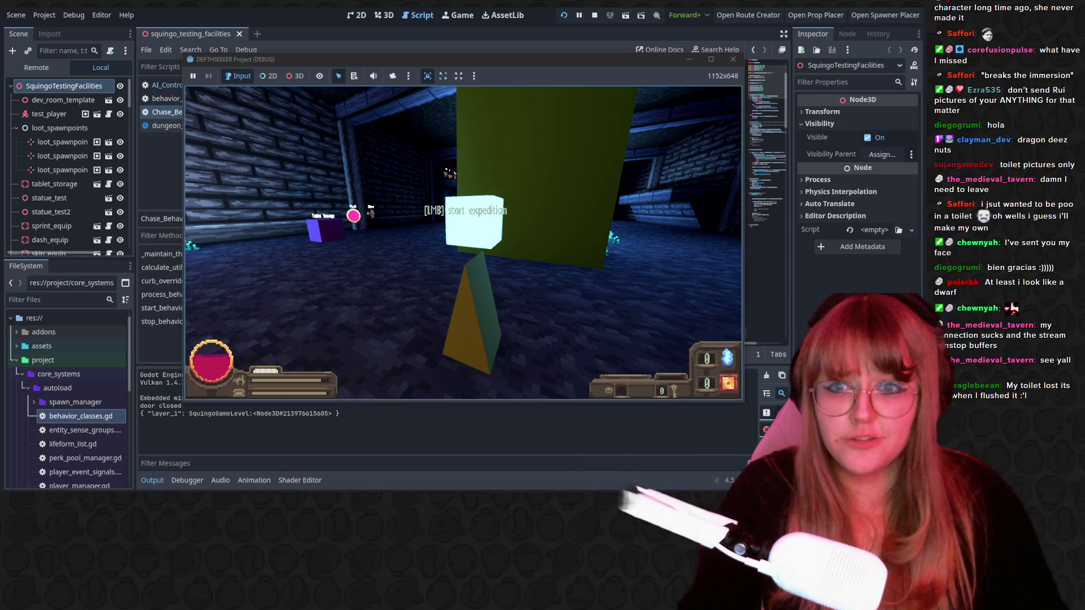
Begin an expedition run from the 'start expedition' cube so the dungeon spawns with the spider enemy.
click(463, 243)
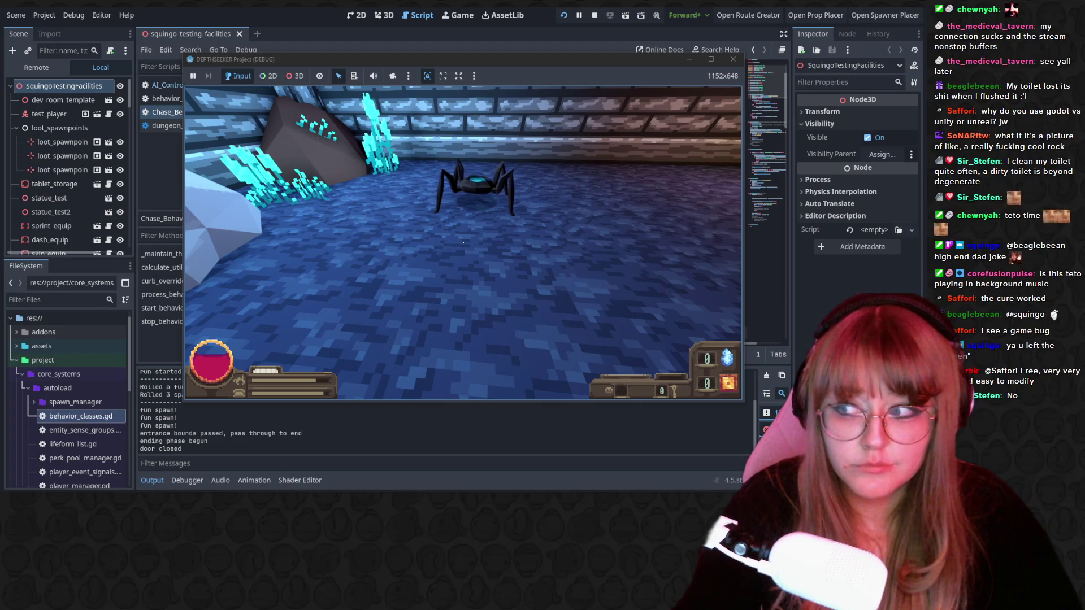
Walk forward to the spider enemy until its Push prompt appears.
key(w)
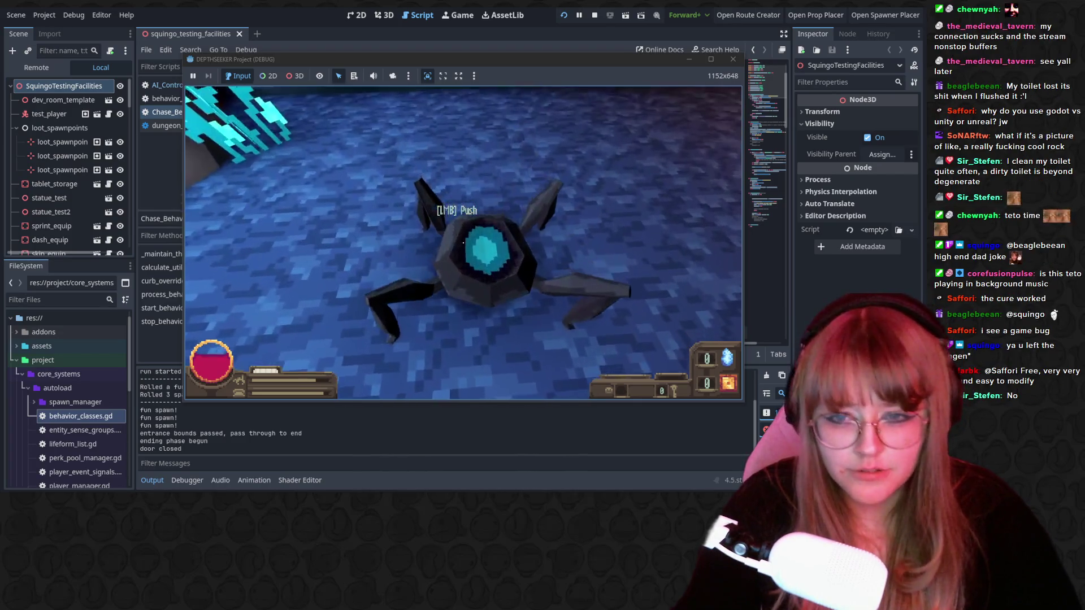